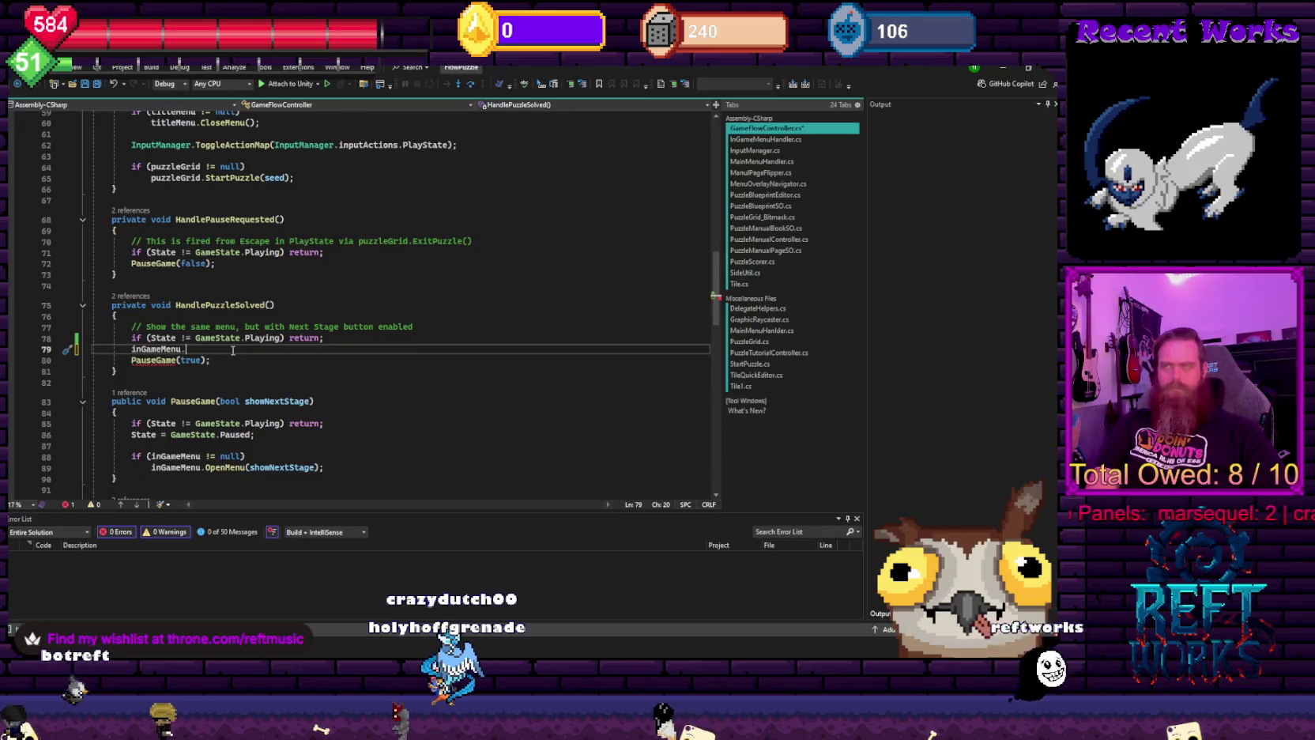
- Complete line 79 as inGameMenu.SetNextStageAvailable(true); and peek its definition before returning to the call
key("Tab")
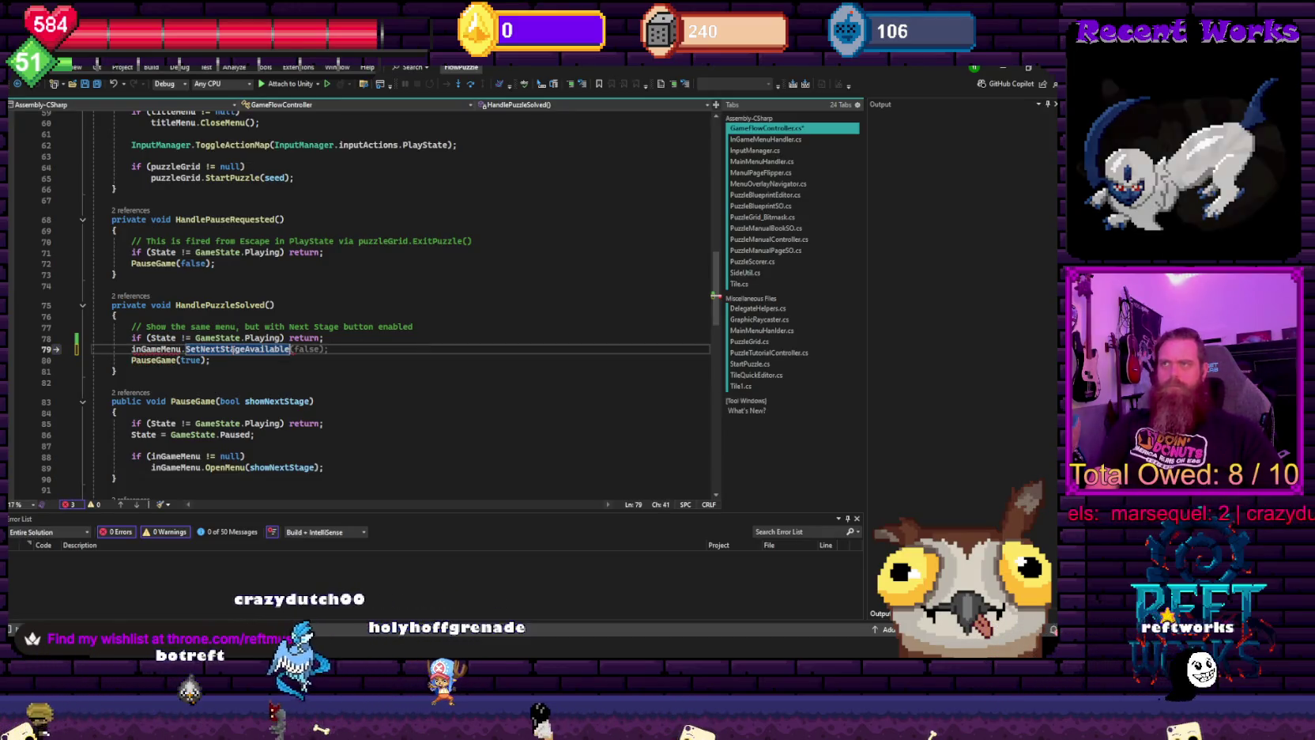
type("(true);")
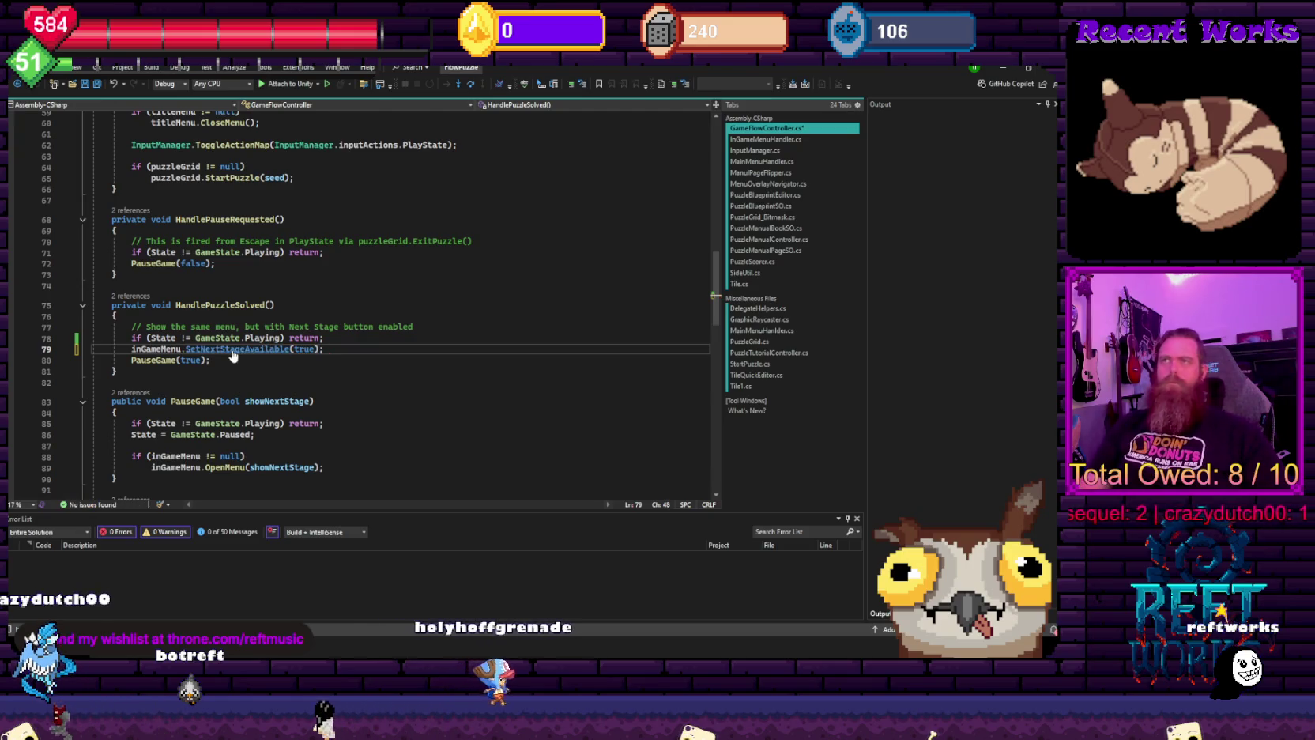
left_click(233, 351, "ctrl")
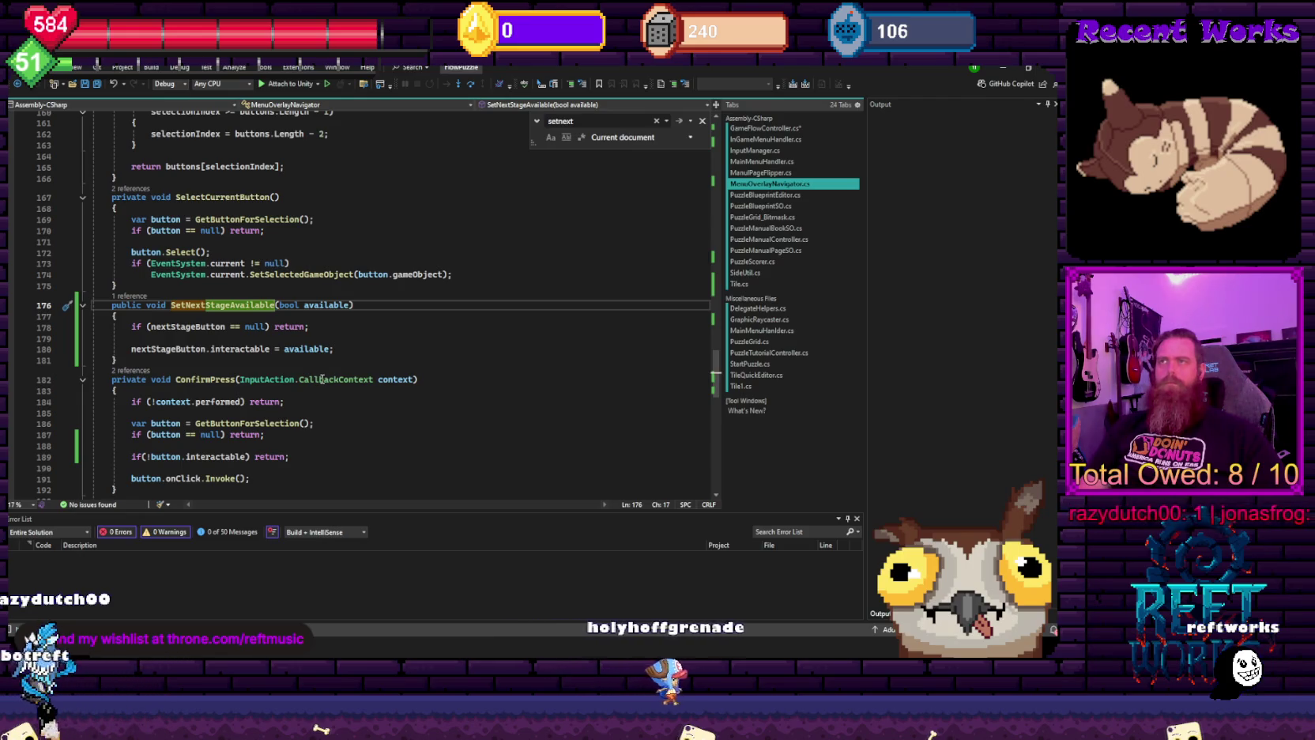
key("ctrl+minus")
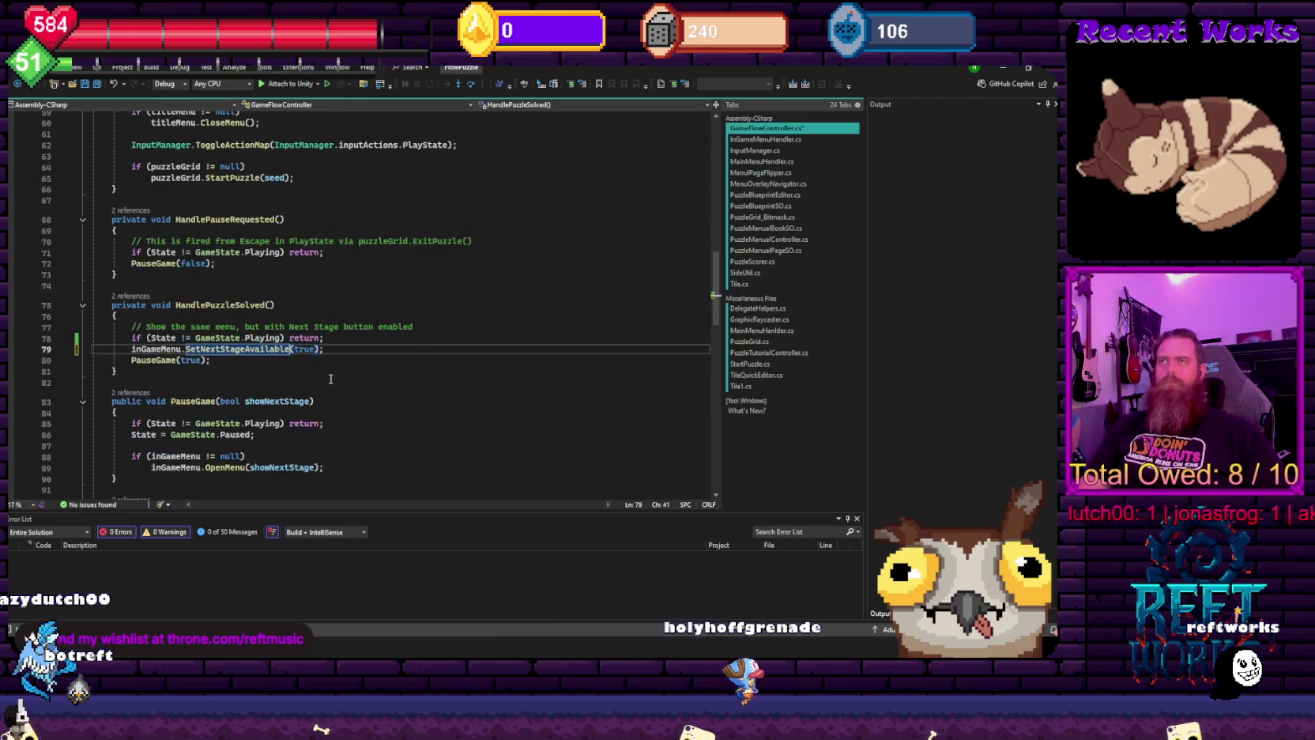
left_click(163, 361, "ctrl")
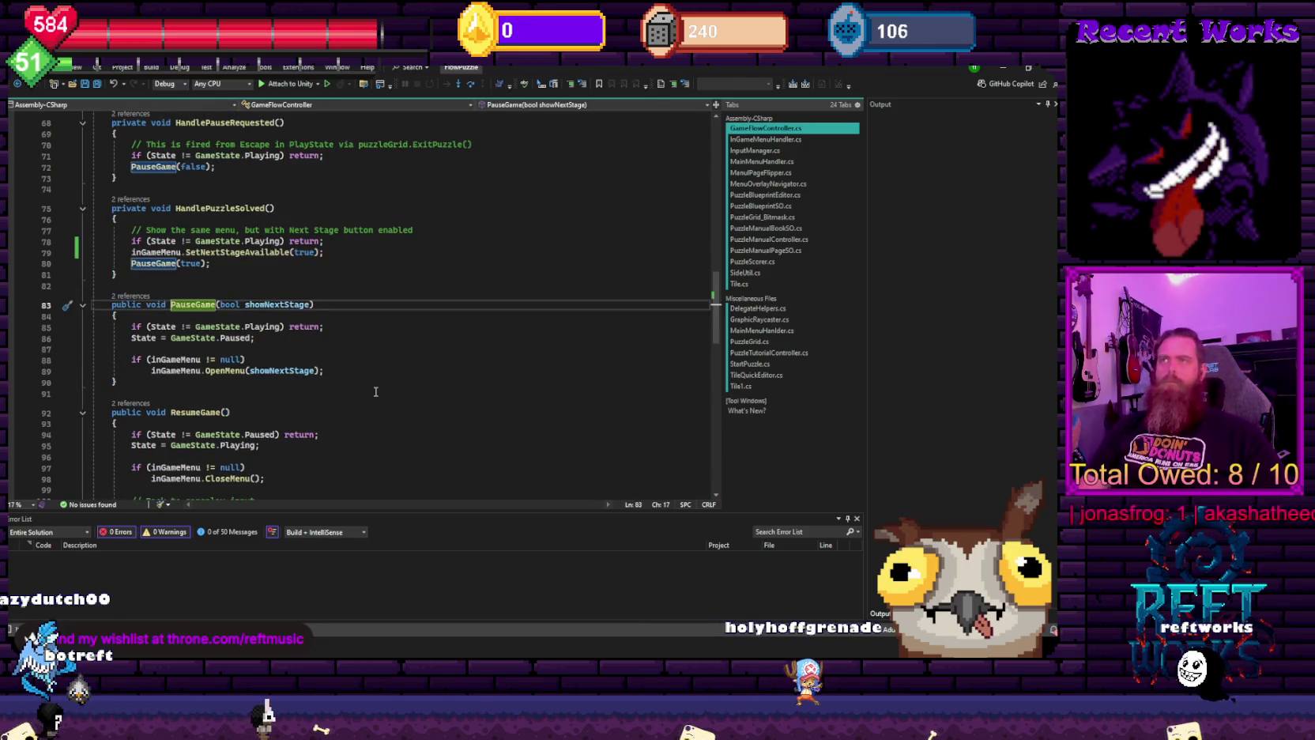
key("ctrl+minus")
key("ctrl+minus")
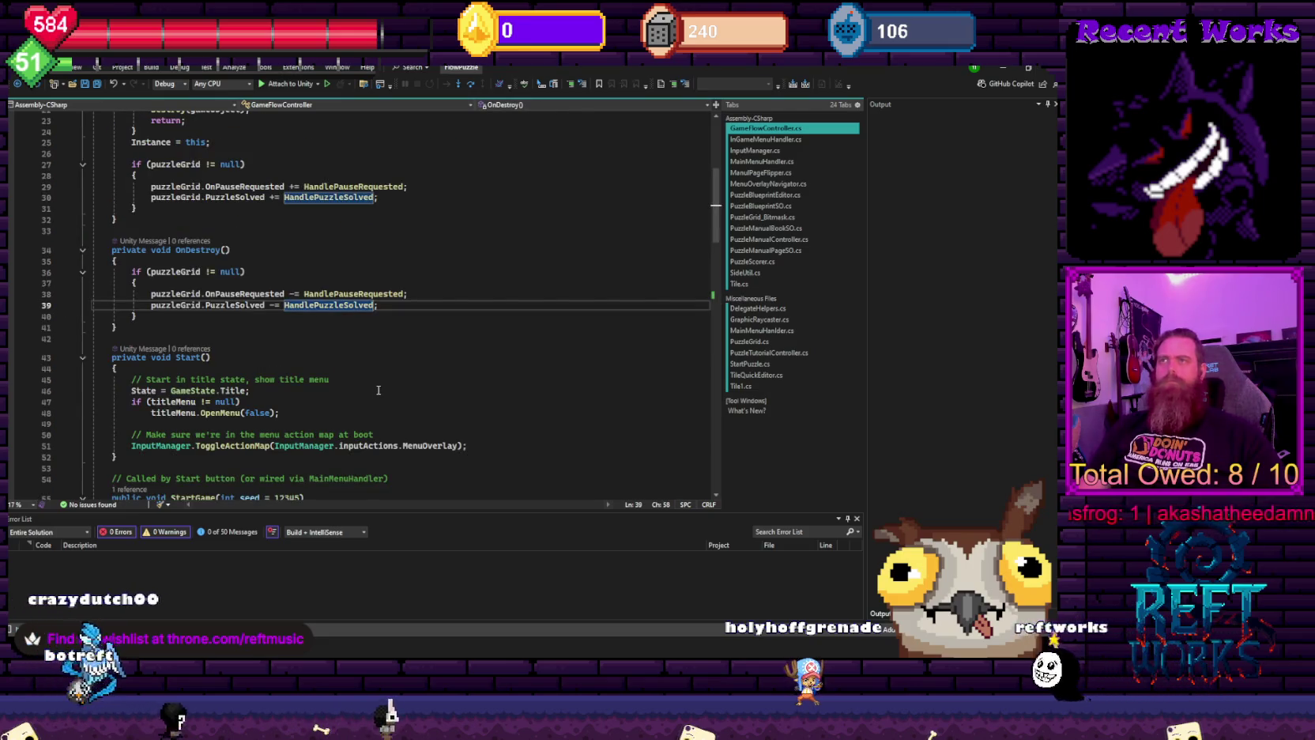
key("ctrl+minus")
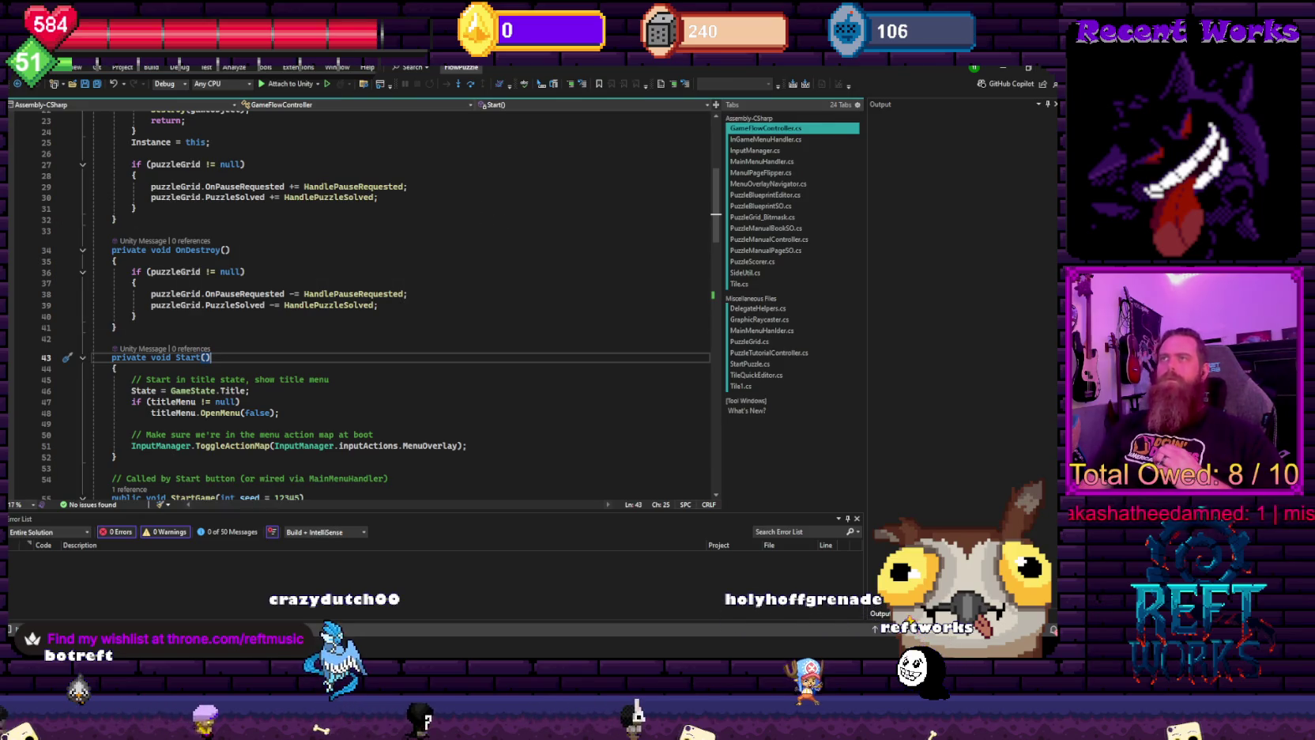
scroll(717, 180, "down", 5)
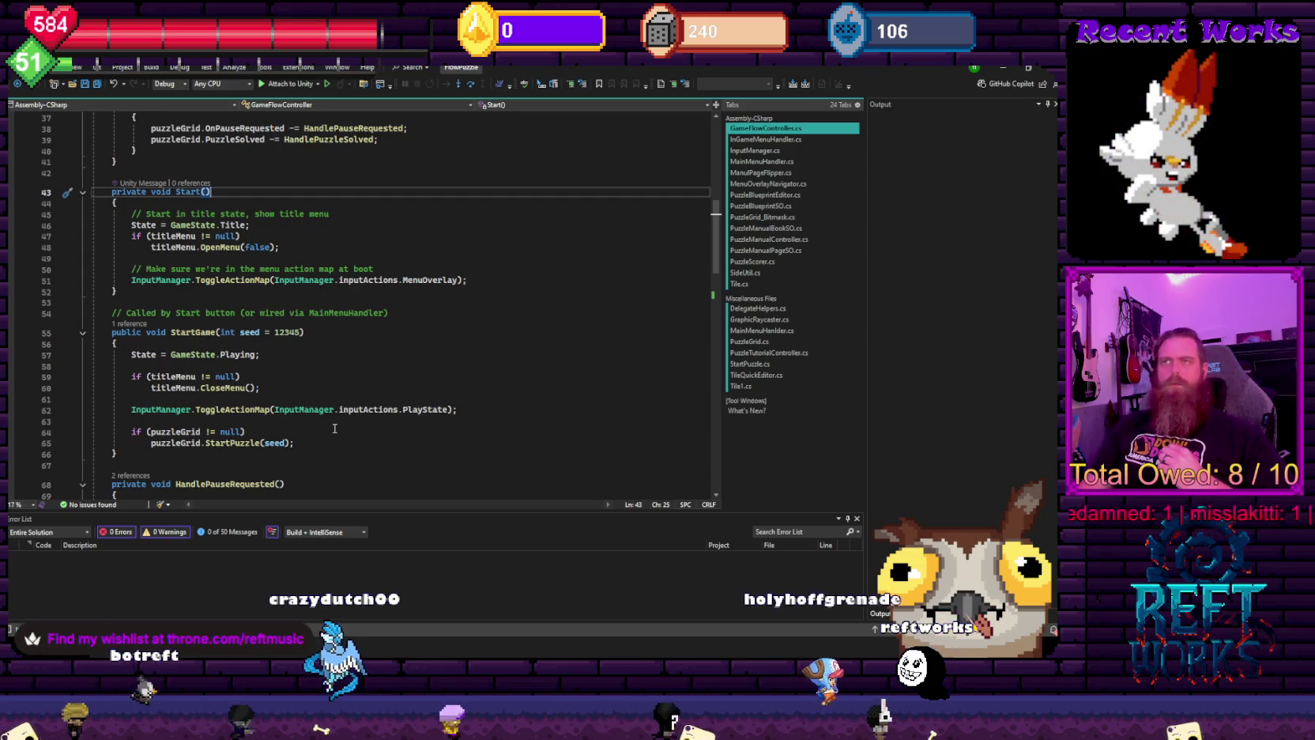
scroll(332, 428, "up", 3)
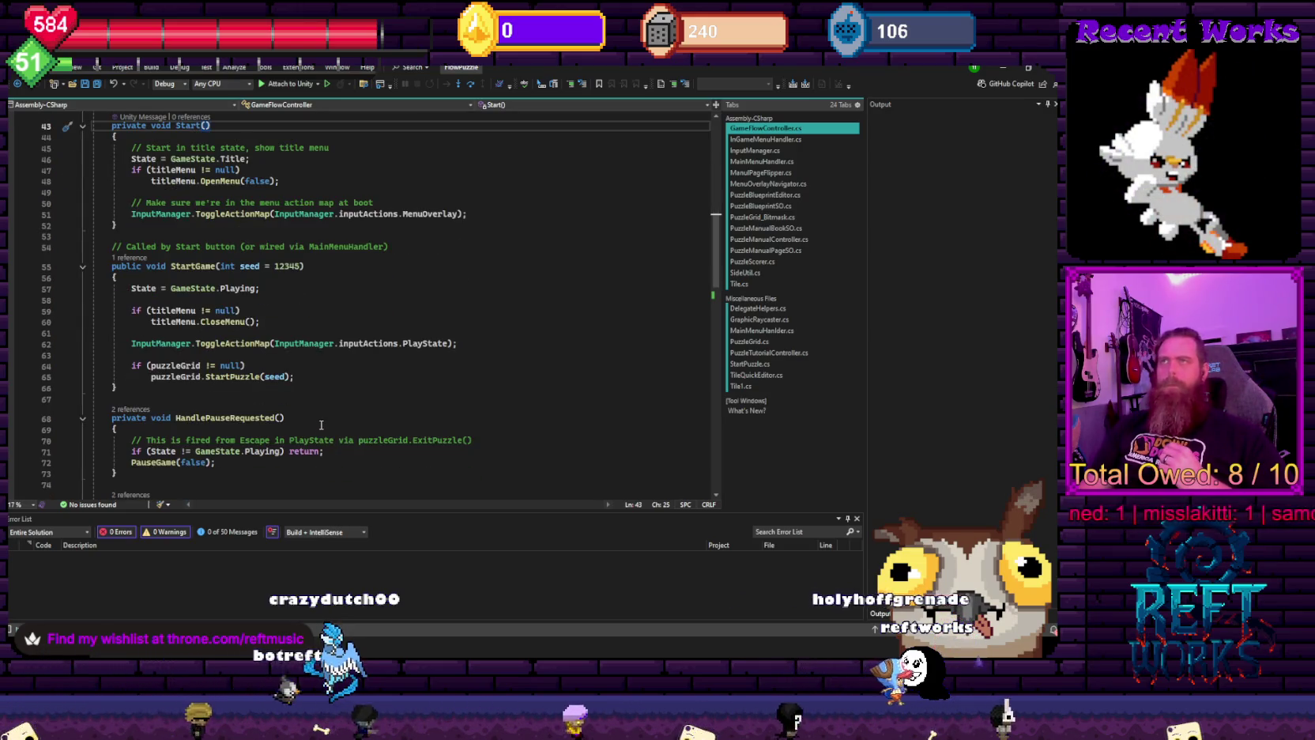
scroll(313, 429, "down", 4)
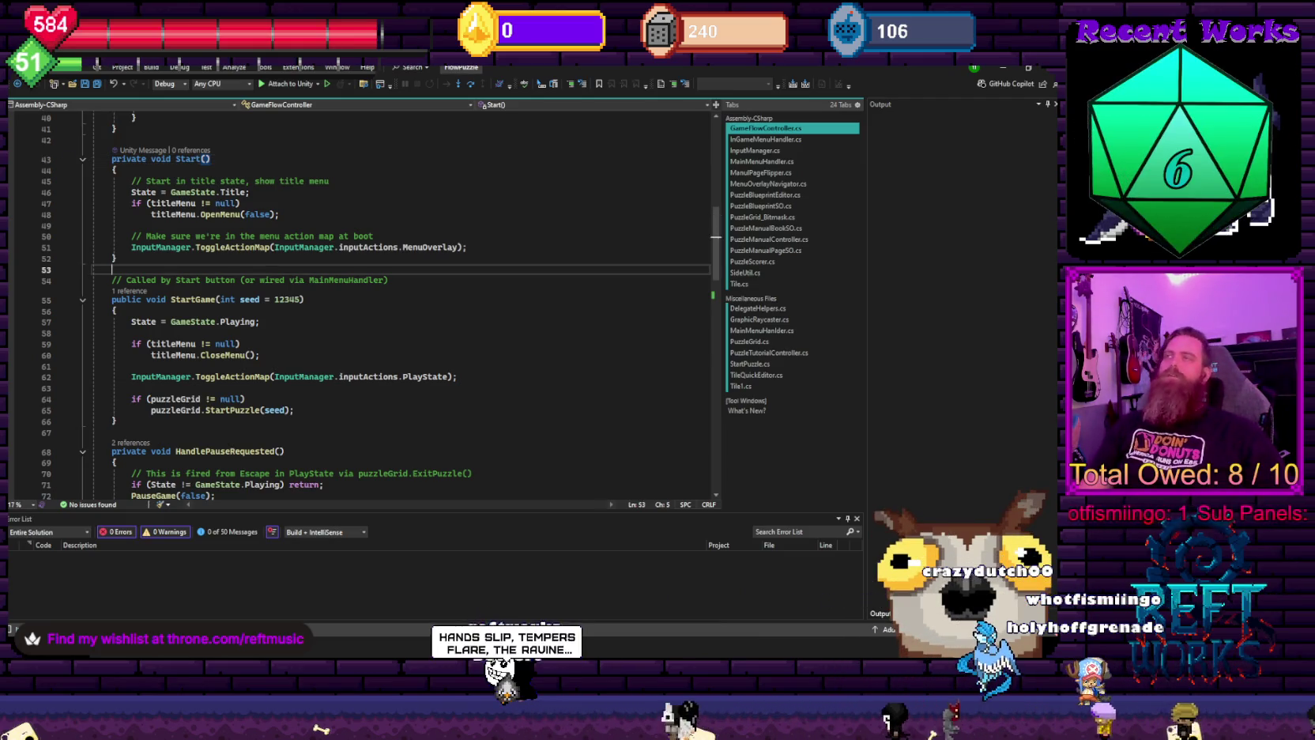
scroll(329, 306, "down", 3)
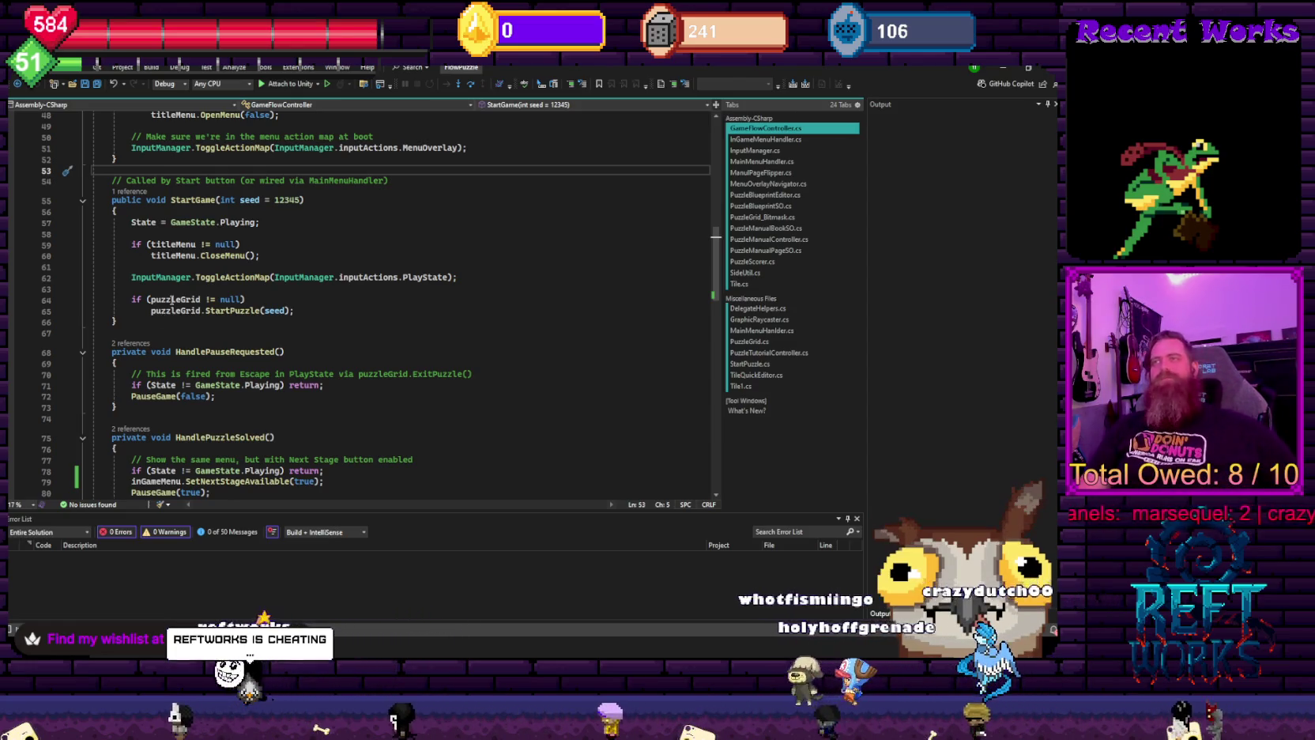
scroll(331, 355, "down", 9)
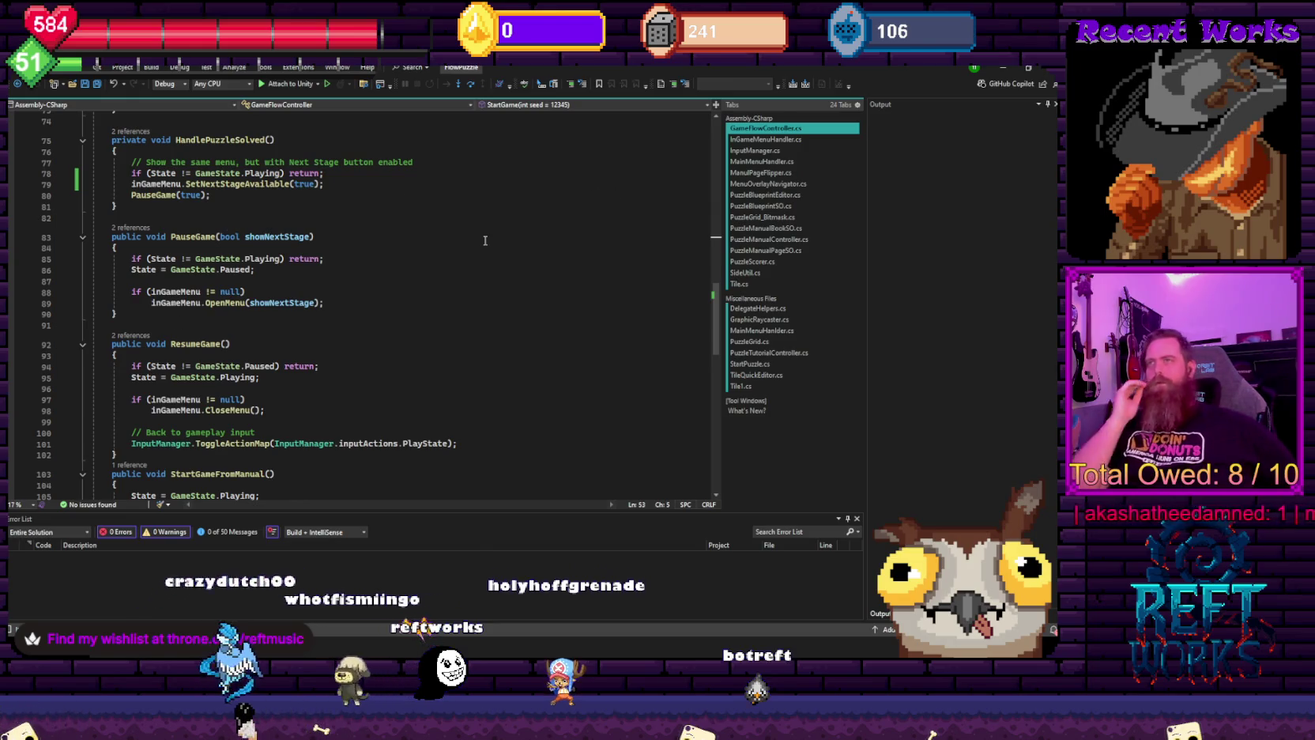
scroll(485, 240, "up", 6)
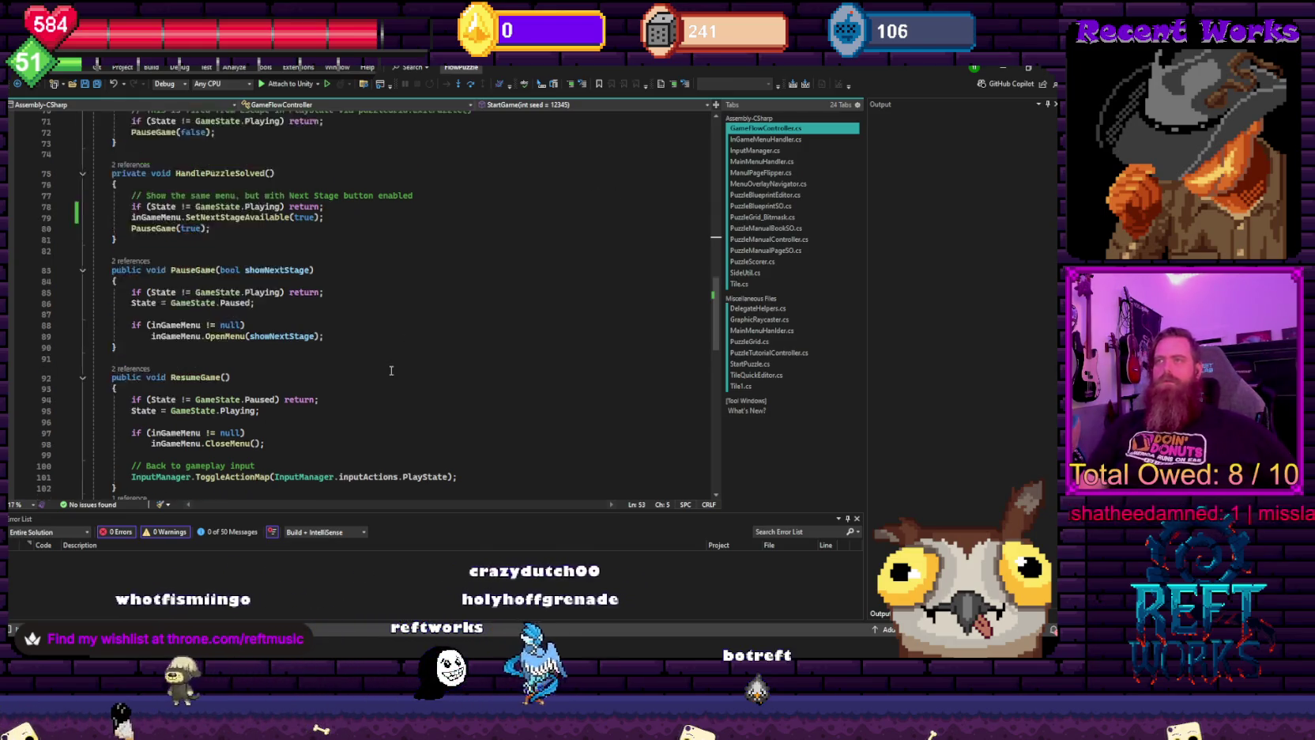
scroll(298, 439, "up", 3)
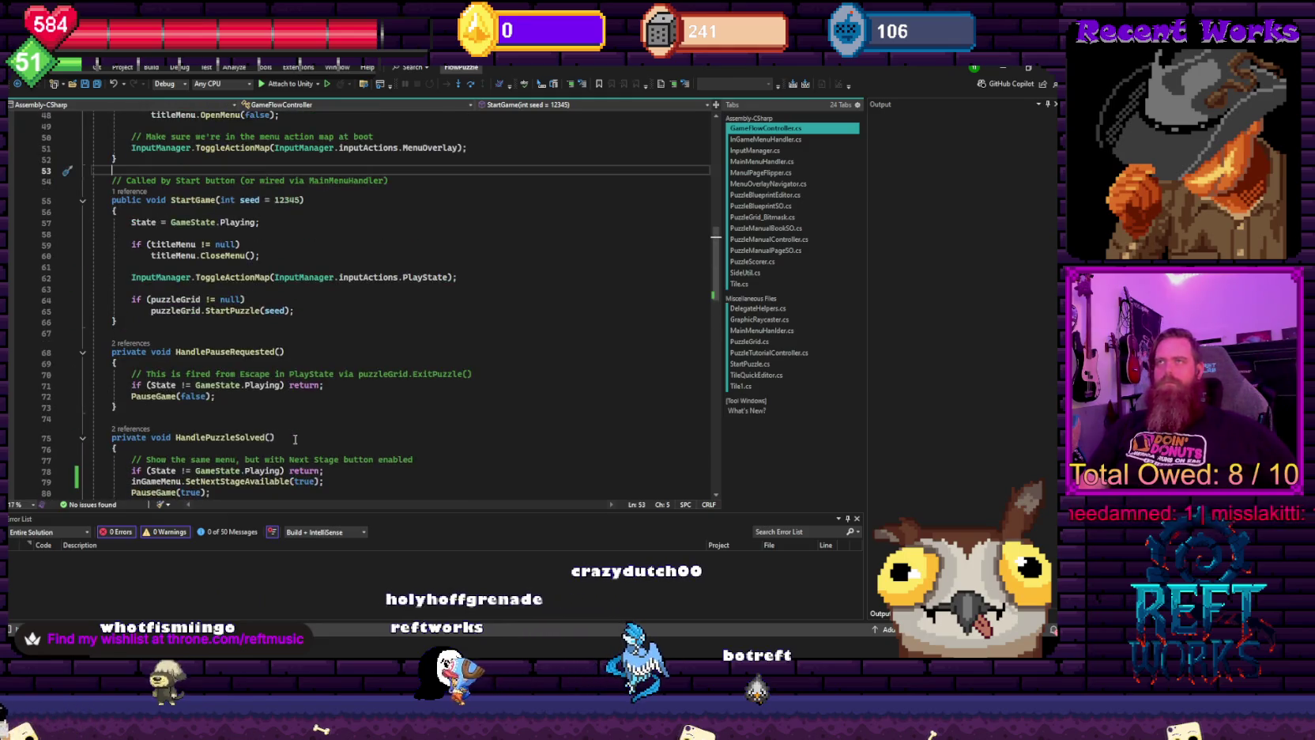
scroll(294, 336, "up", 4)
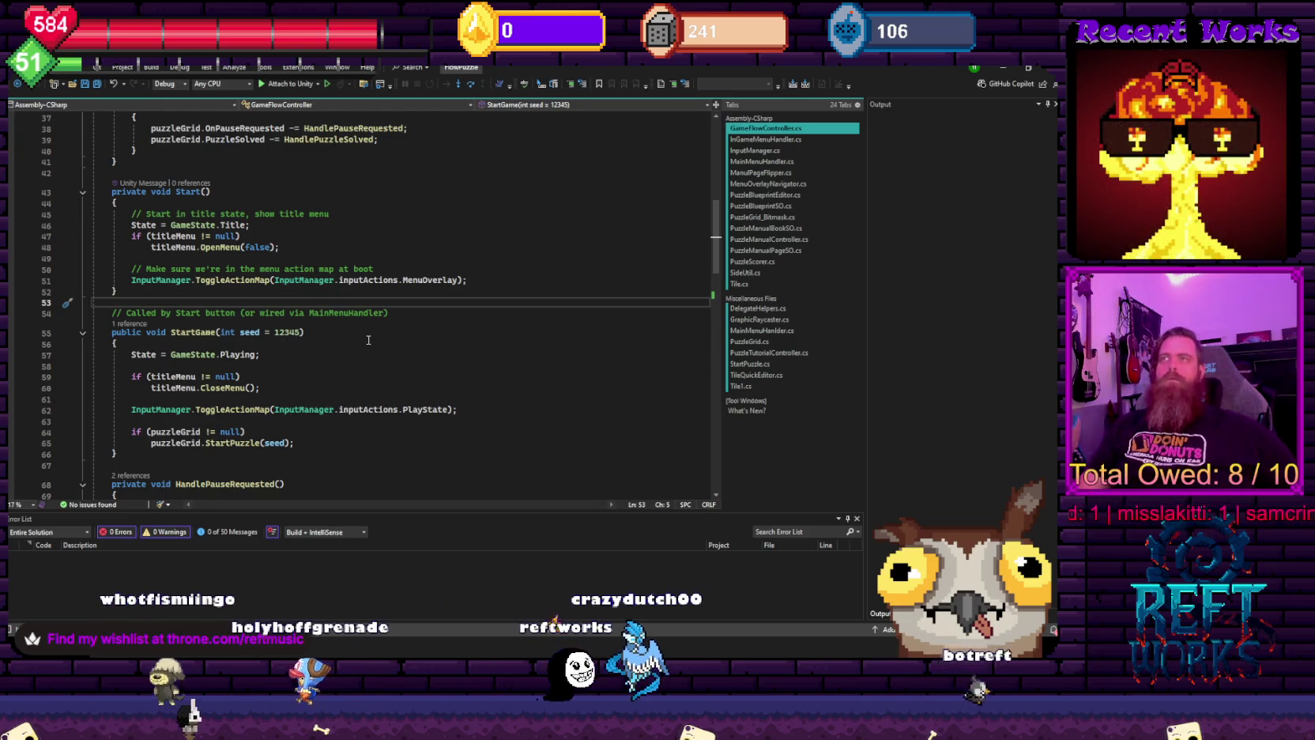
scroll(368, 340, "down", 4)
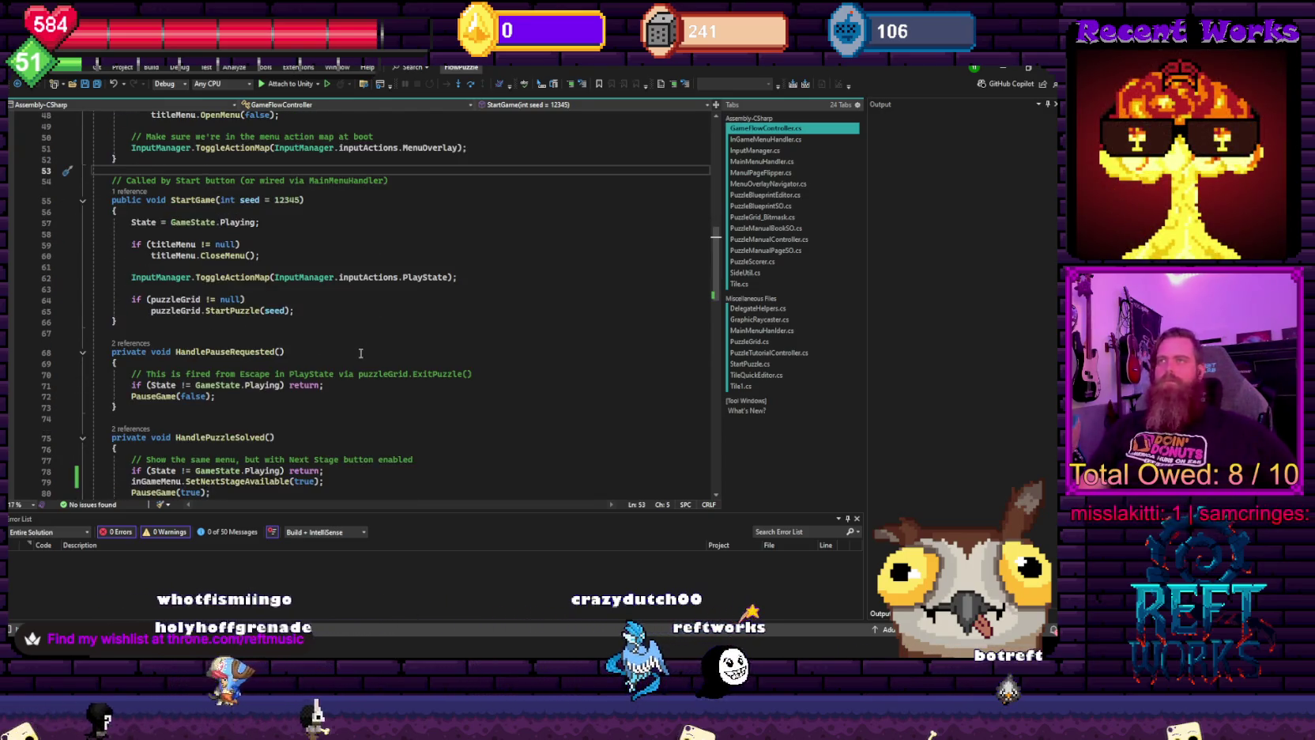
scroll(360, 352, "down", 1)
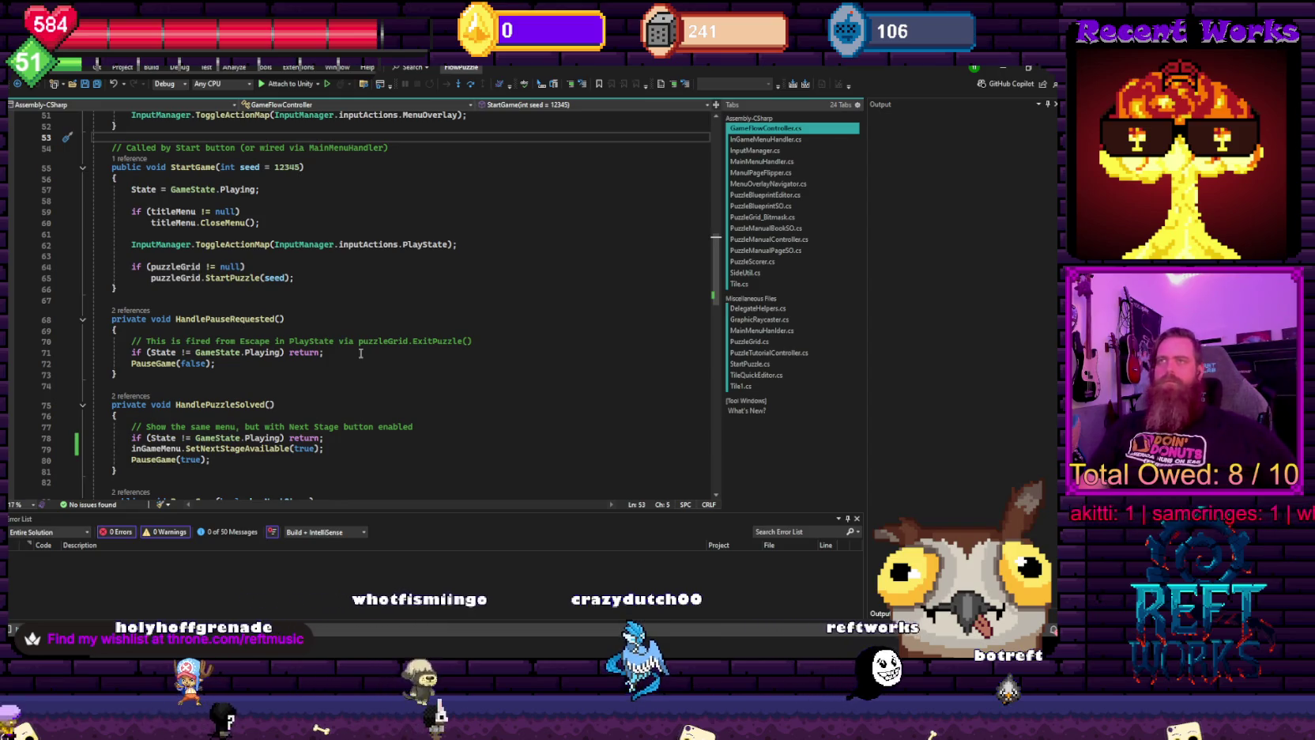
scroll(360, 353, "down", 4)
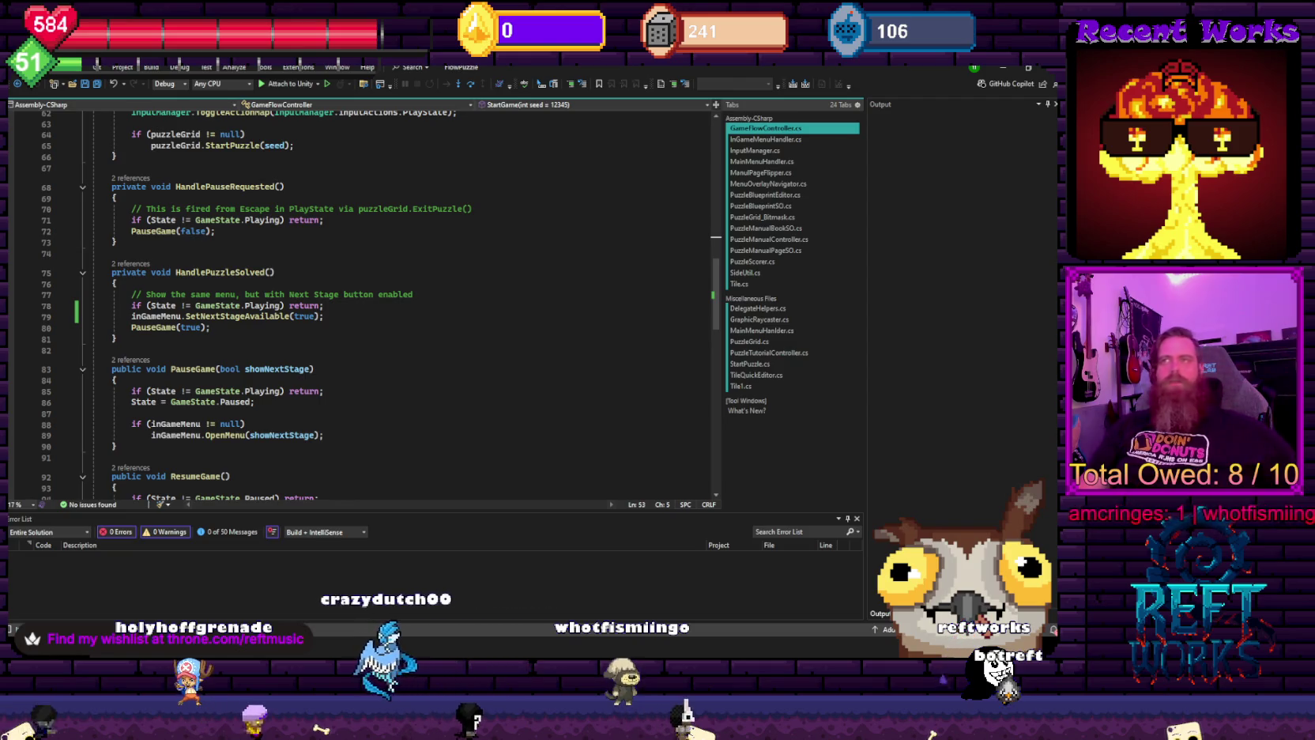
left_click(505, 258)
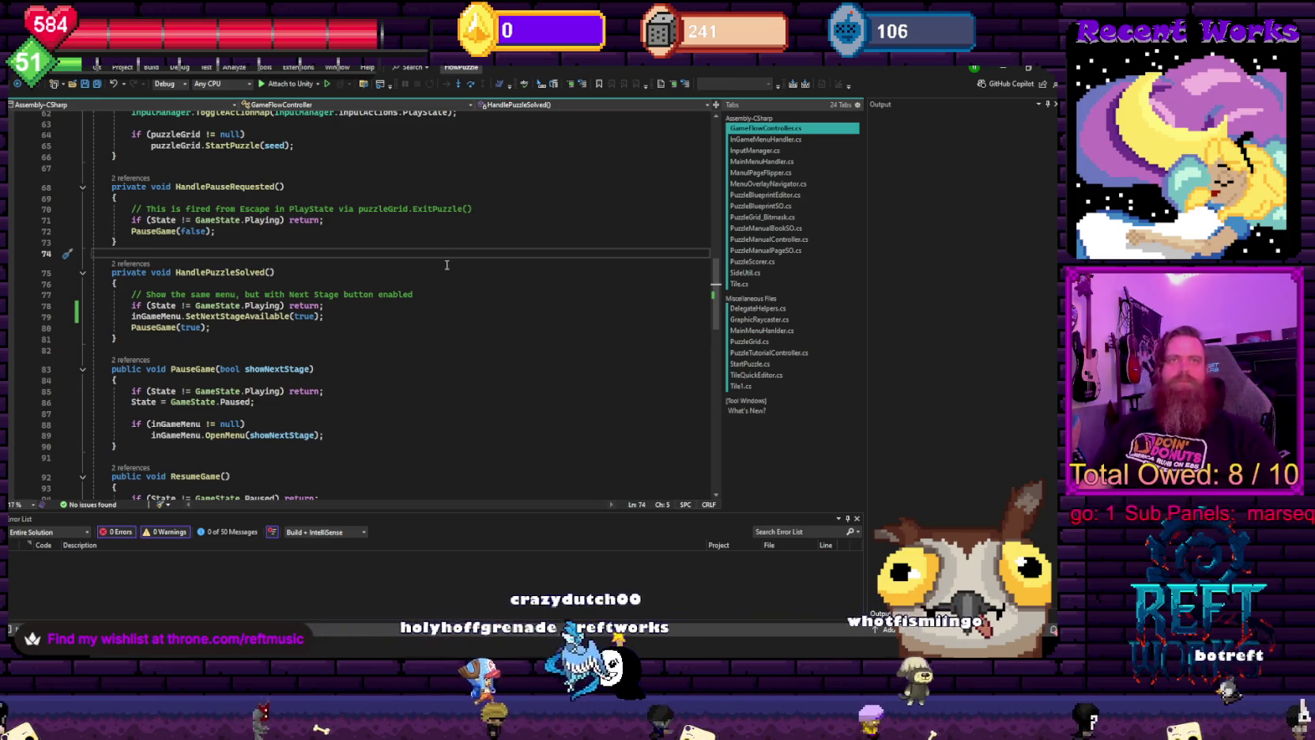
- Run a Quick Find in HandlePuzzleSolved, then move through MainMenuHandler.cs to MenuOverlayNavigator.cs
left_click(466, 340)
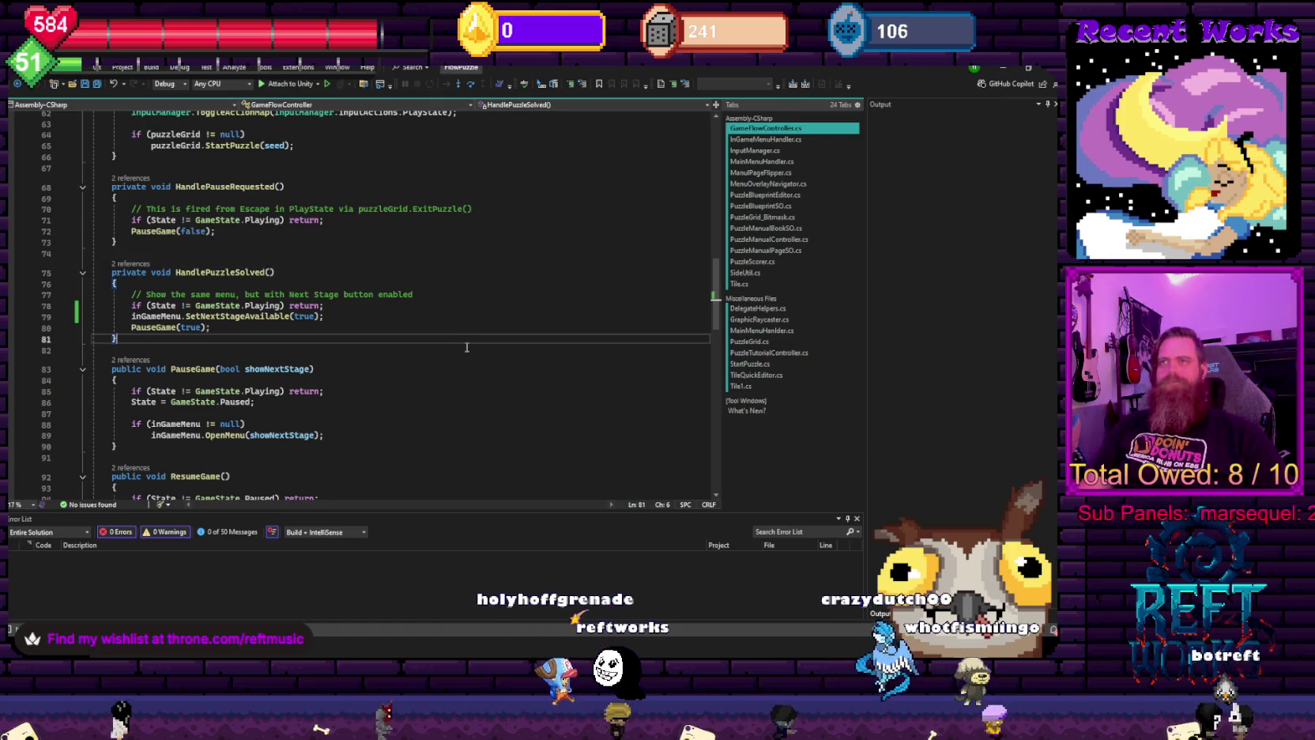
key("ctrl+f")
type("e")
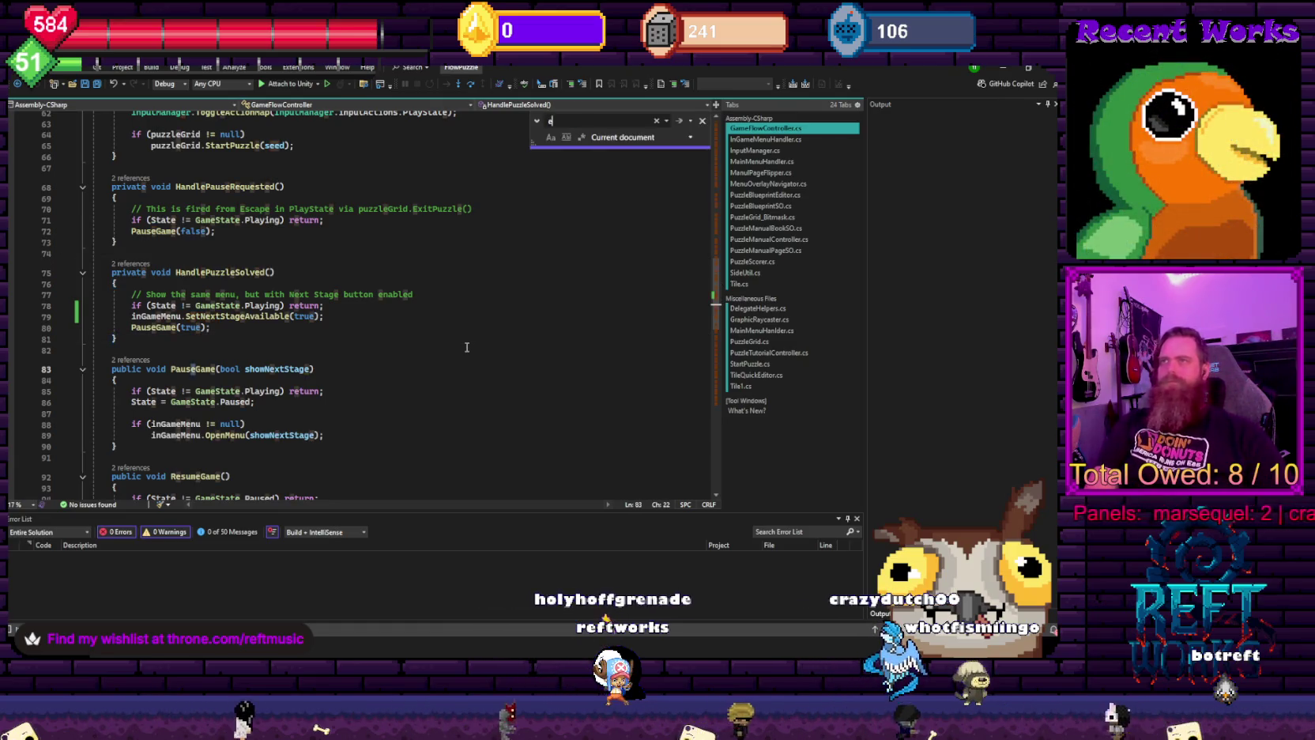
left_click(797, 161)
left_click(770, 185)
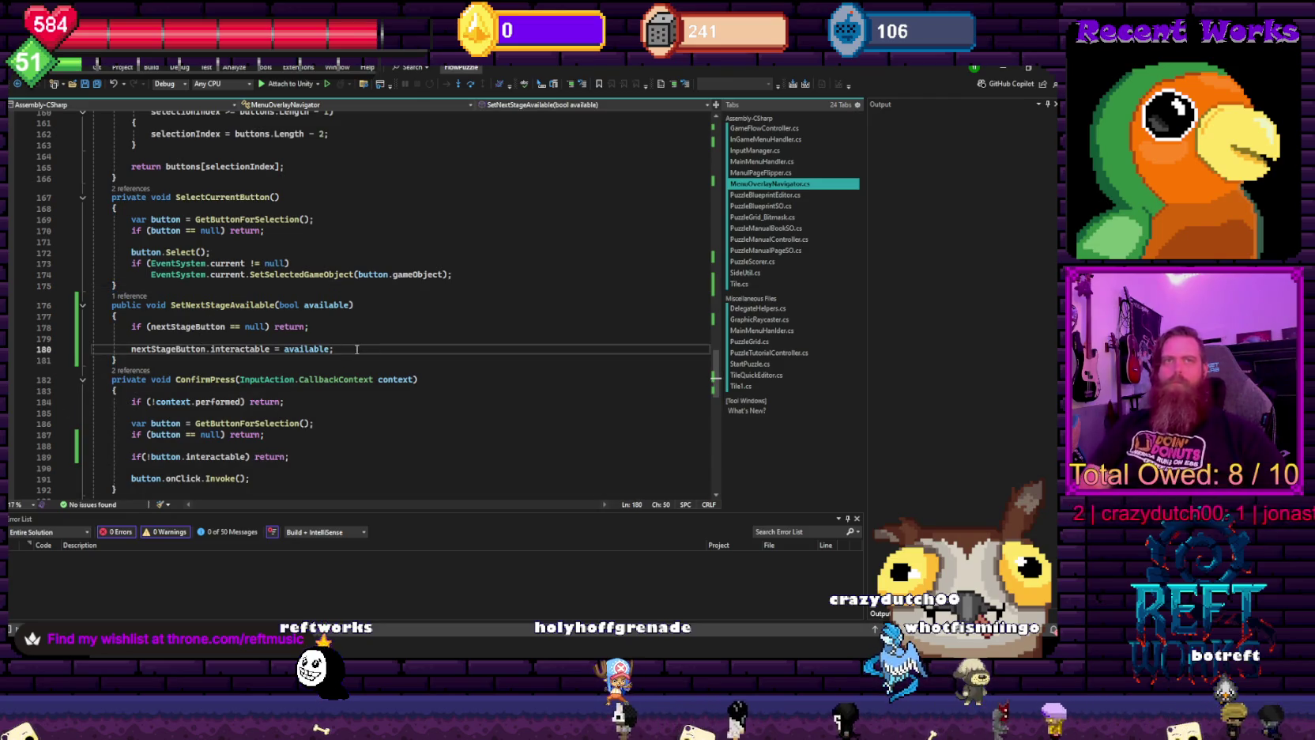
- Add the condition if (!available && EventSystem.current.currentSelectedGameObject == nextStageButton.gameObject)
key("Return")
key("Return")
type("if")
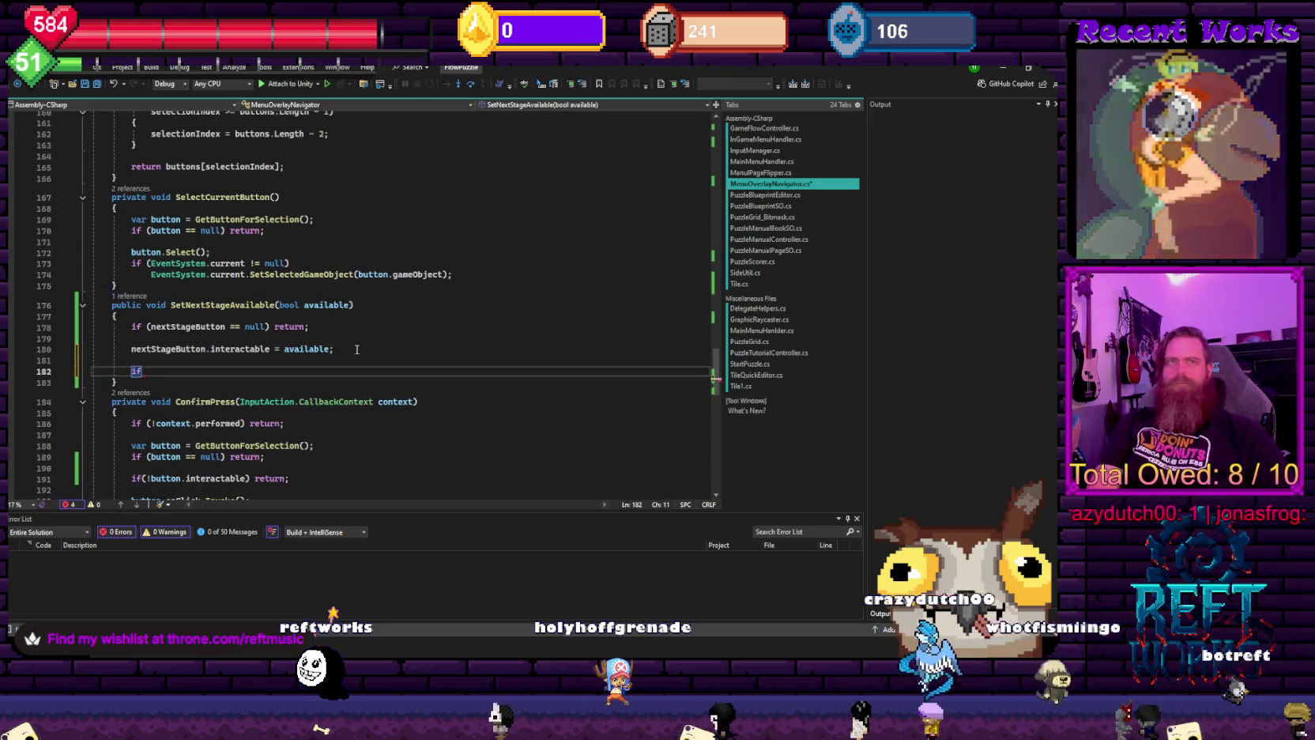
type("(!ava")
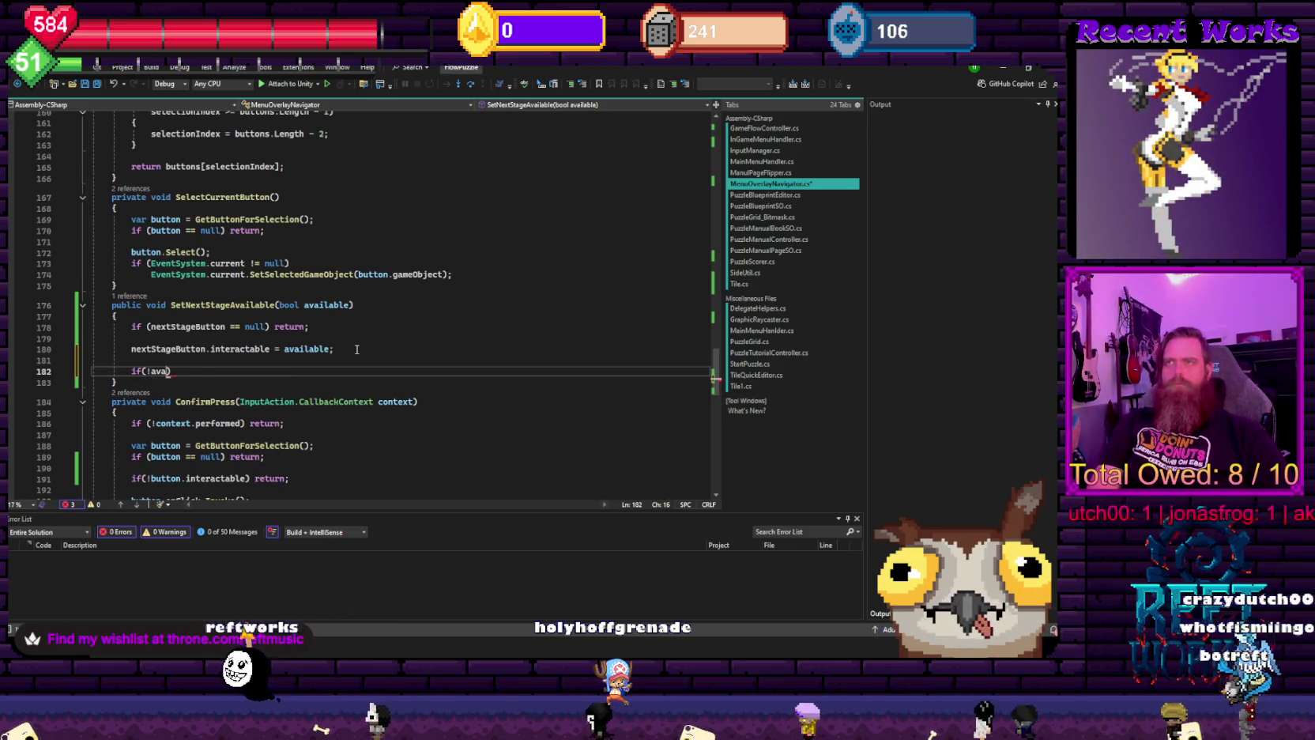
type(" &")
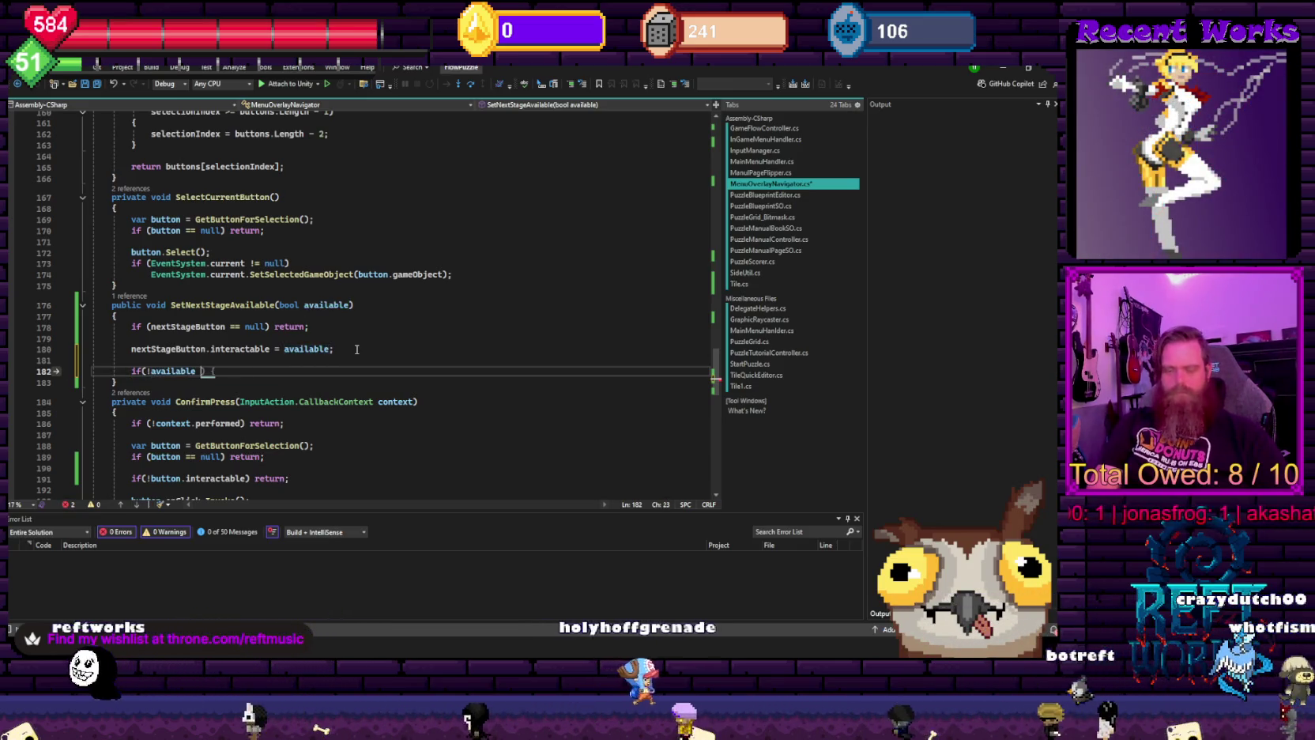
type("& ")
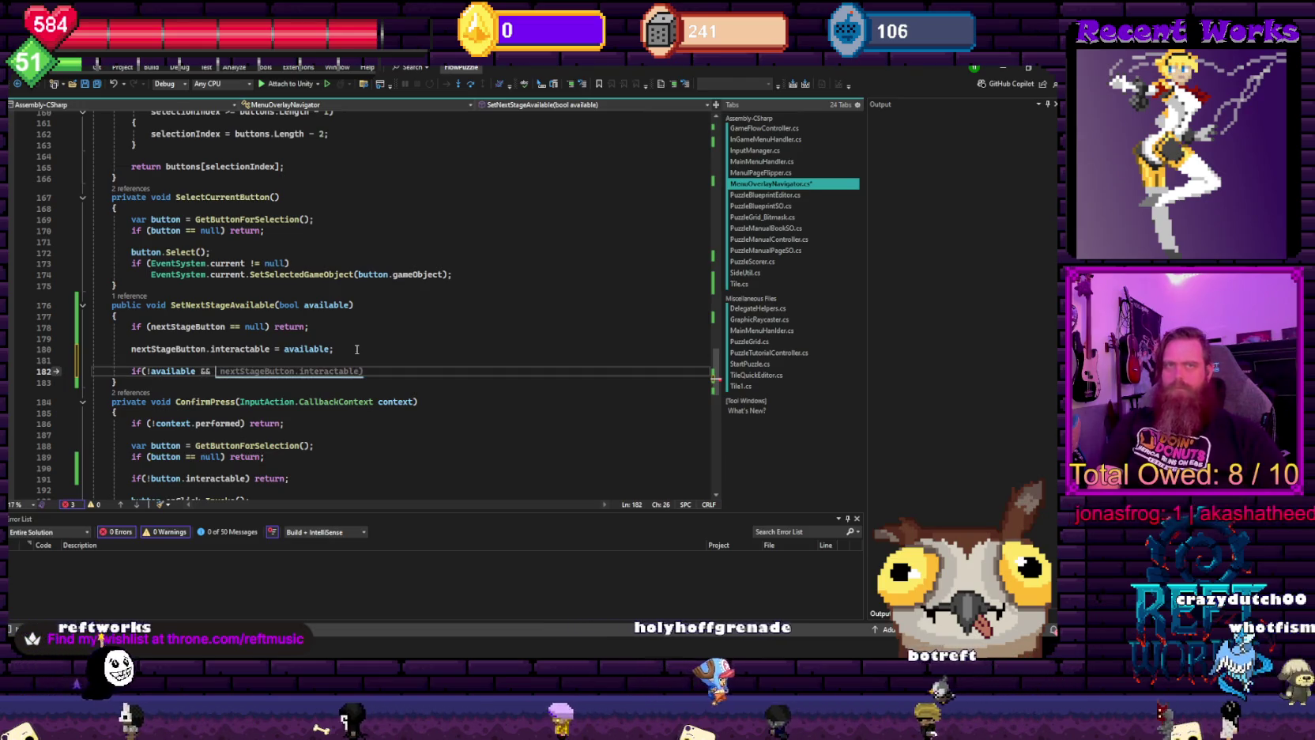
type("eventSystem.")
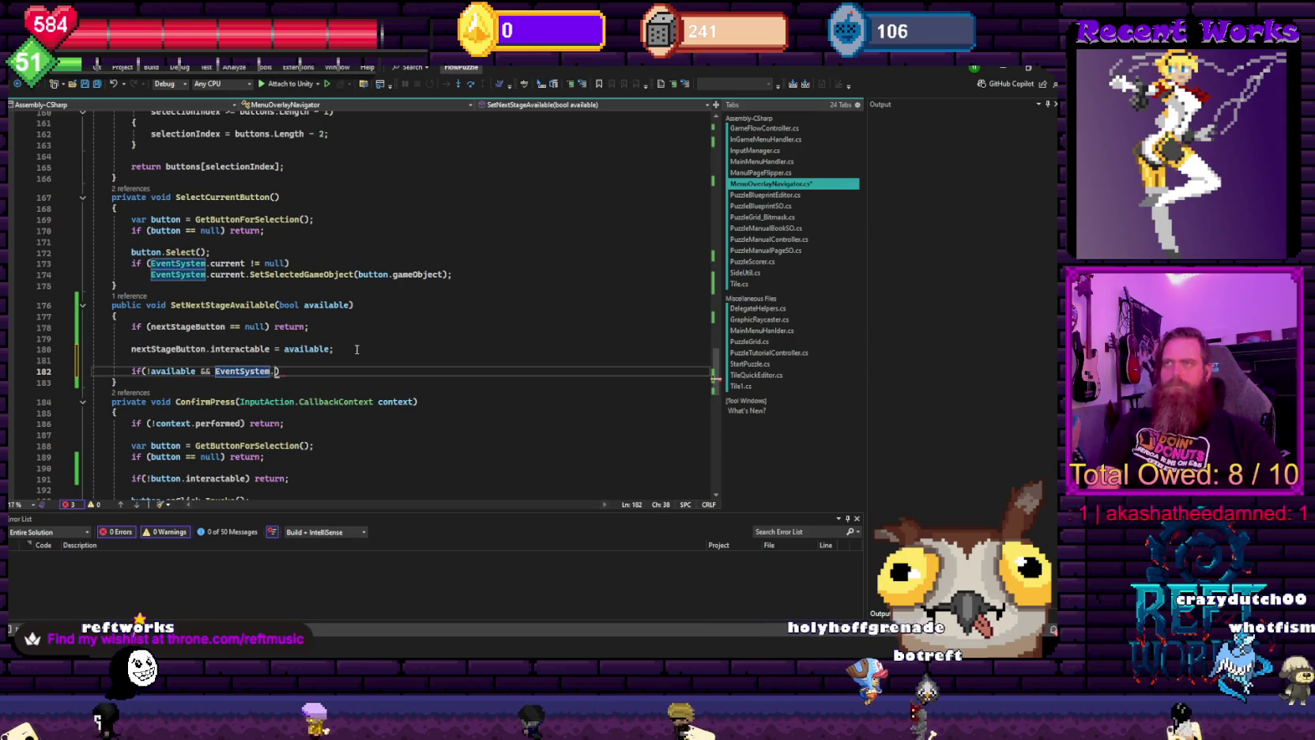
type("current != null &&")
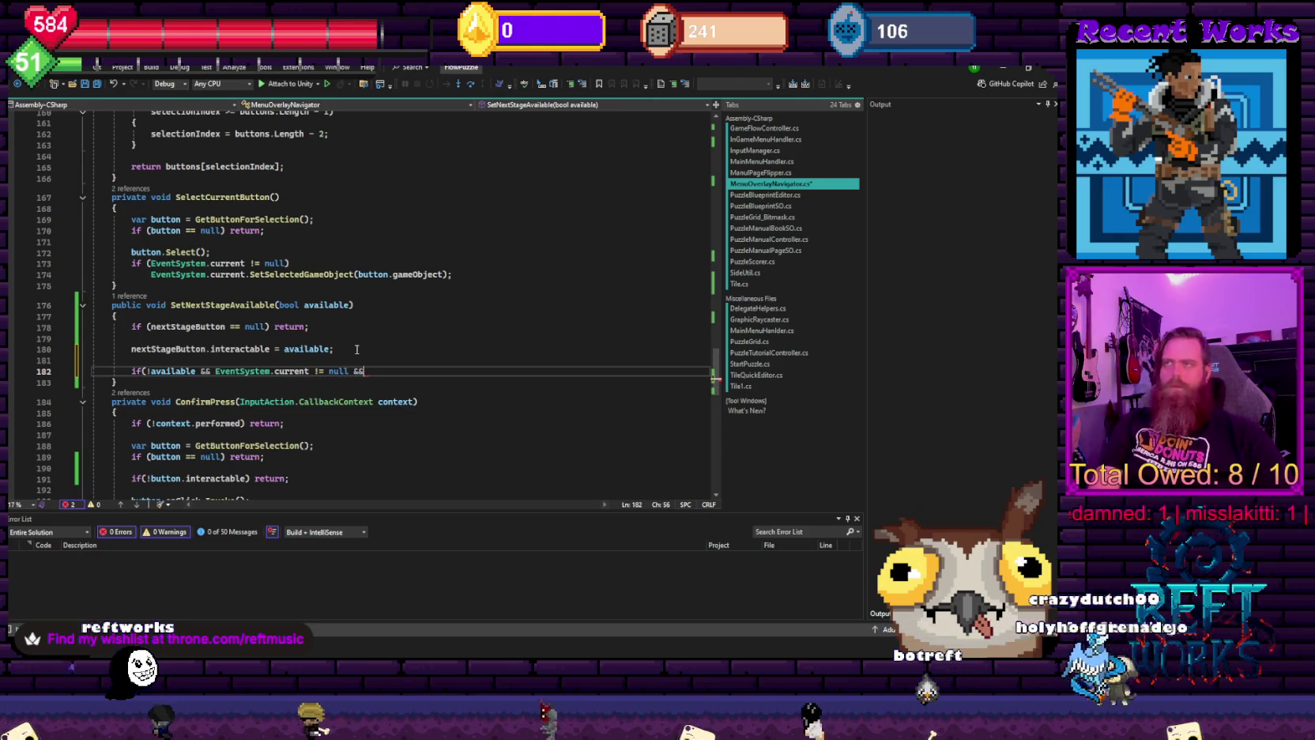
type(" Eventsys")
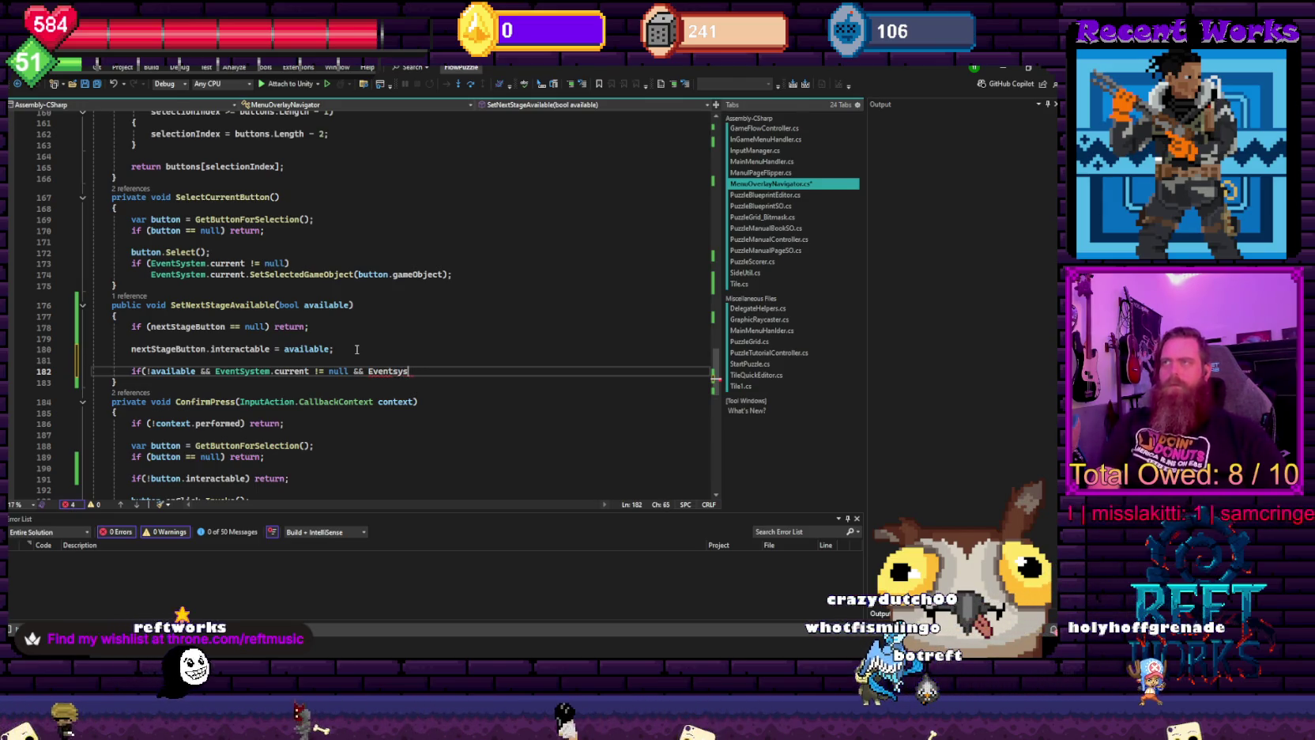
key("Tab")
type("current.")
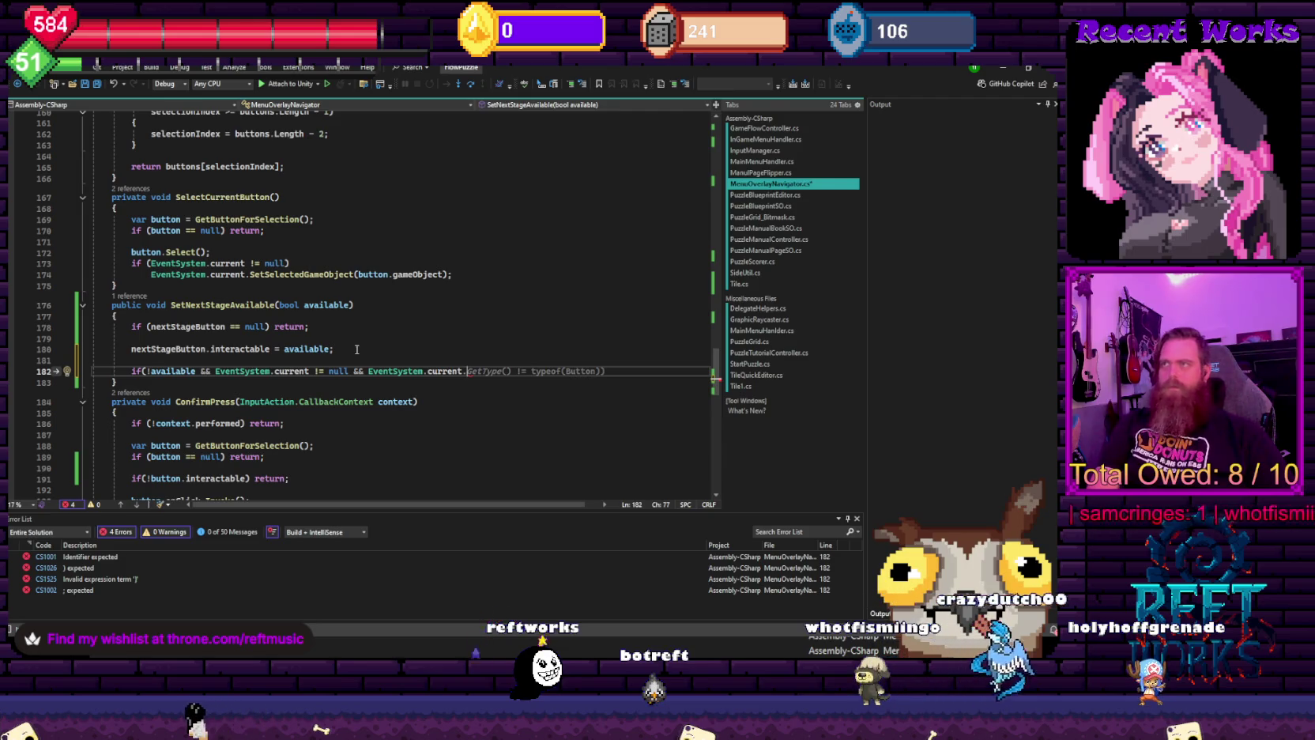
type("curren")
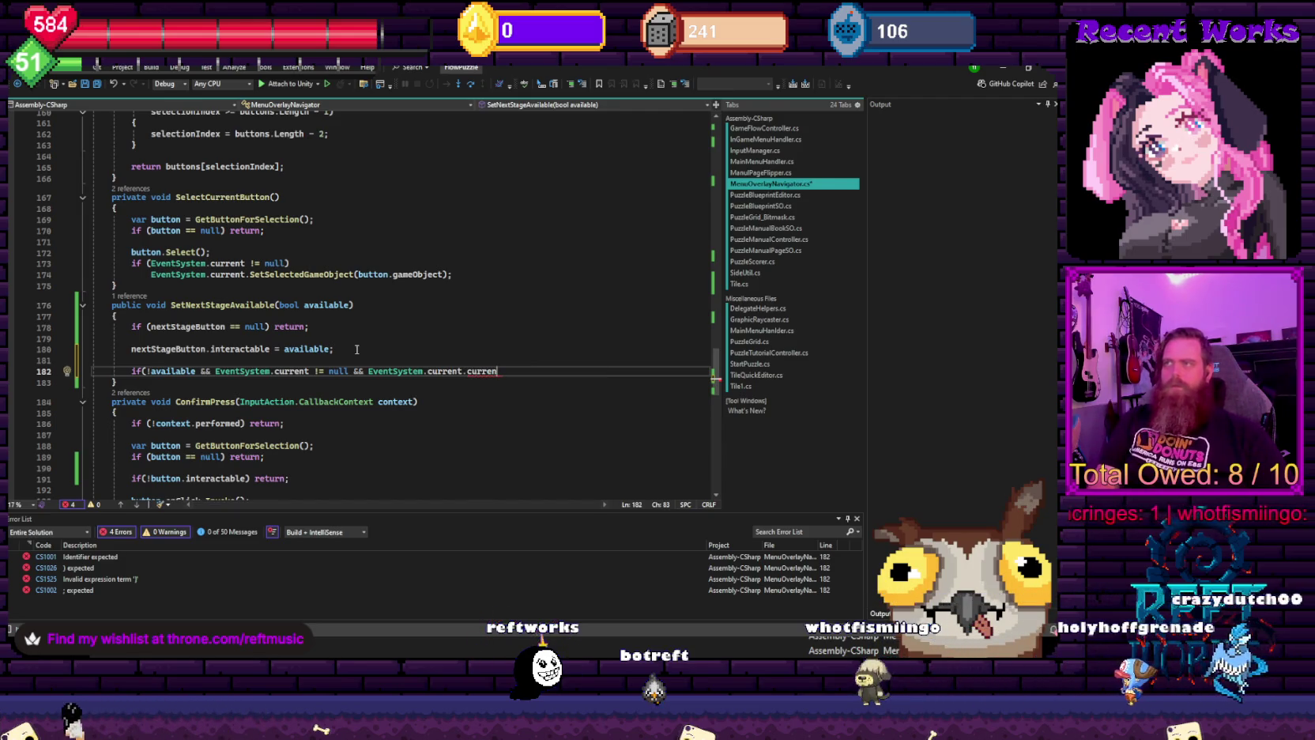
key("Tab")
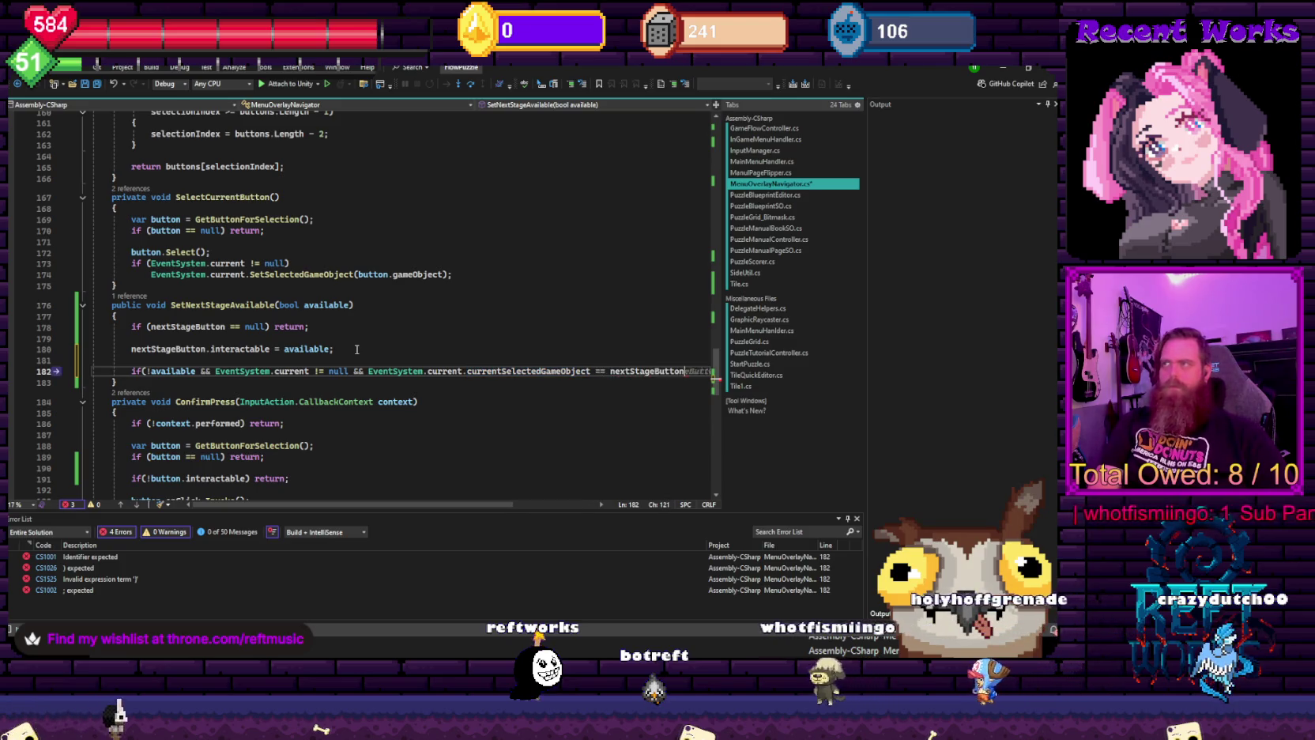
type(".game")
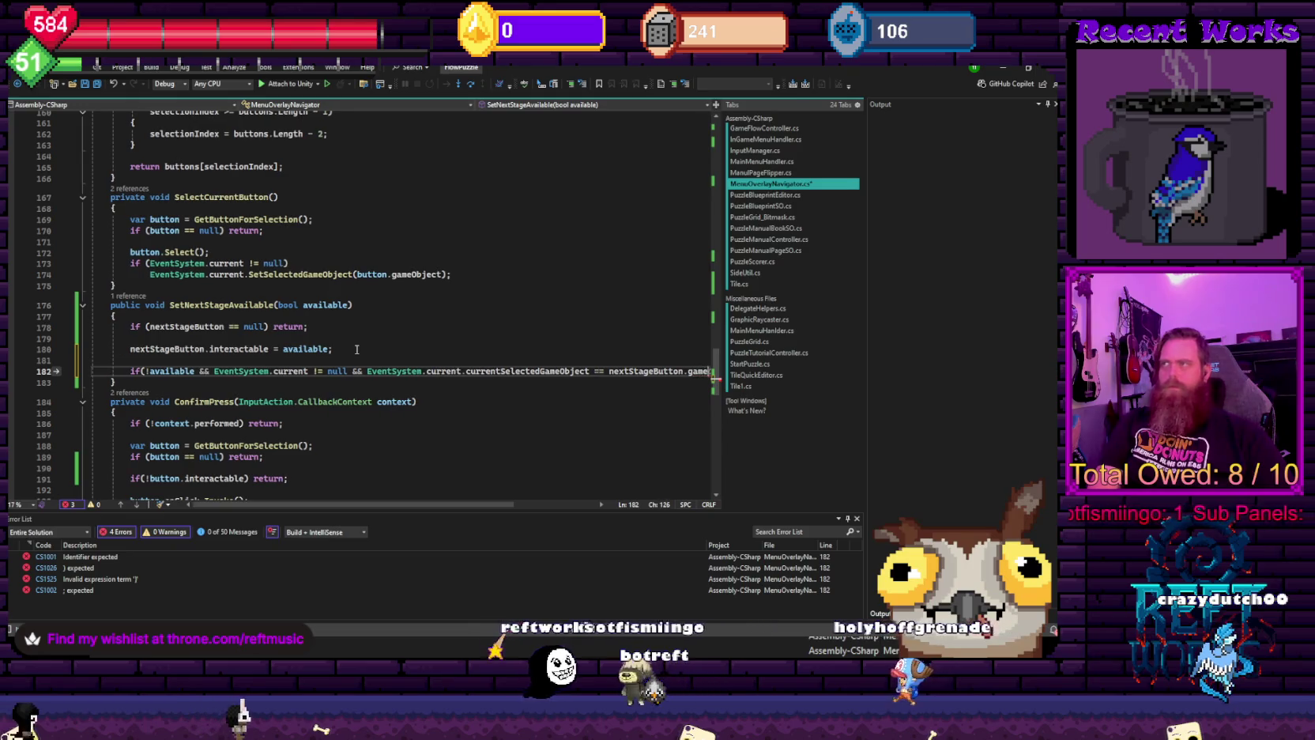
type("Object)")
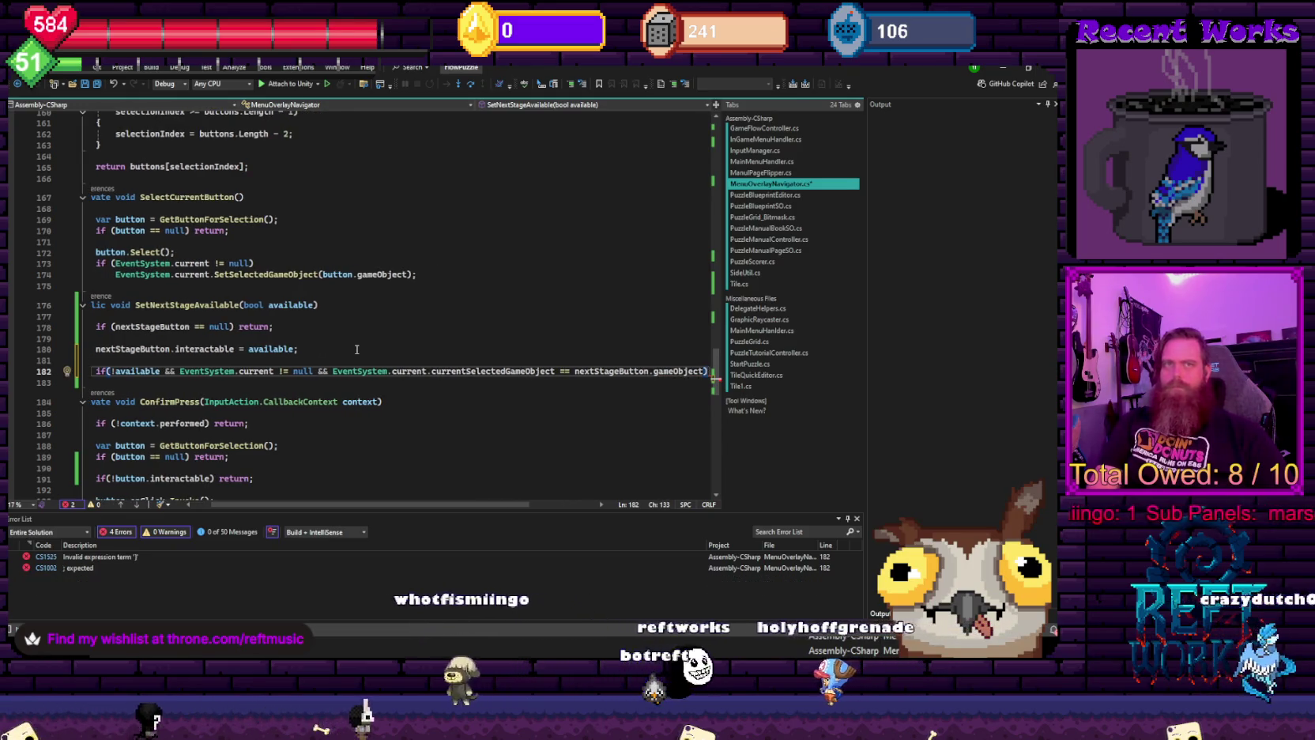
- Fill the if block with selectionIndex = 0; and SelectCurrentButton();, then review GetButtonForSelection
key("Return")
type("{")
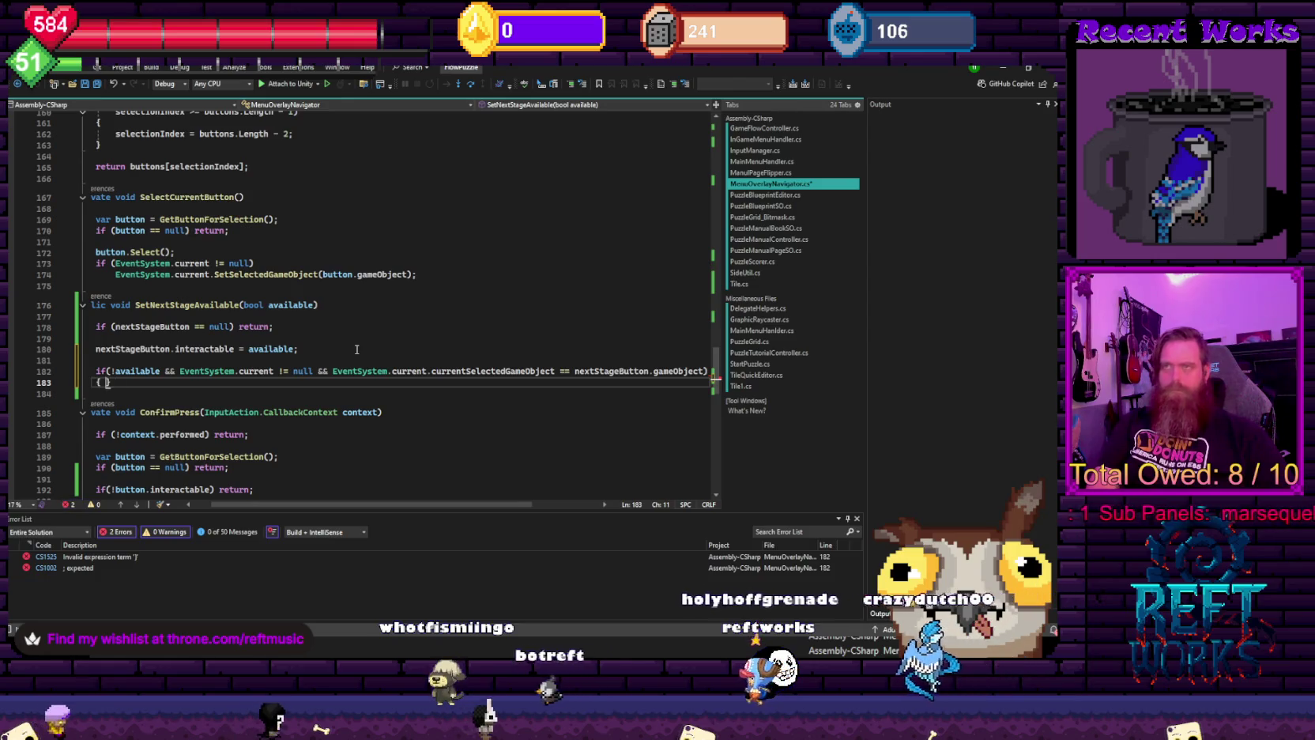
key("Return")
type("sele")
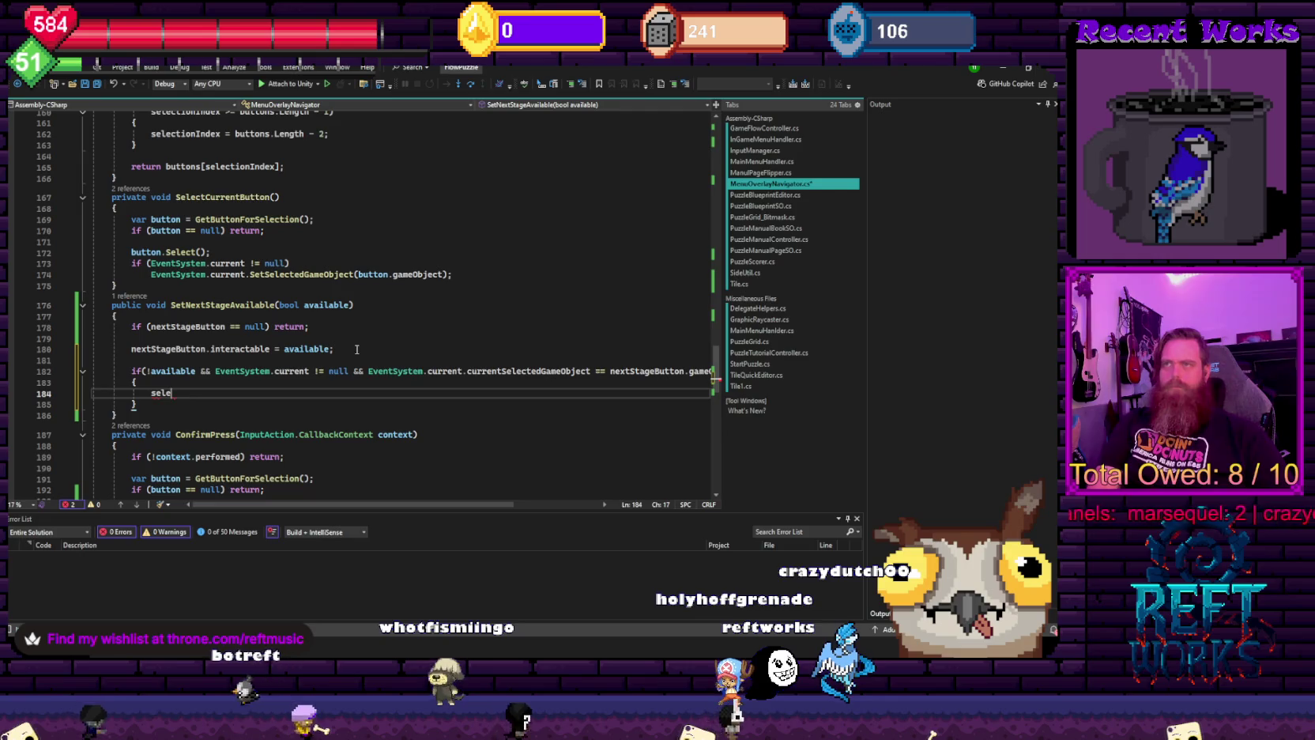
type("ctionIndex = 0;")
key("Return")
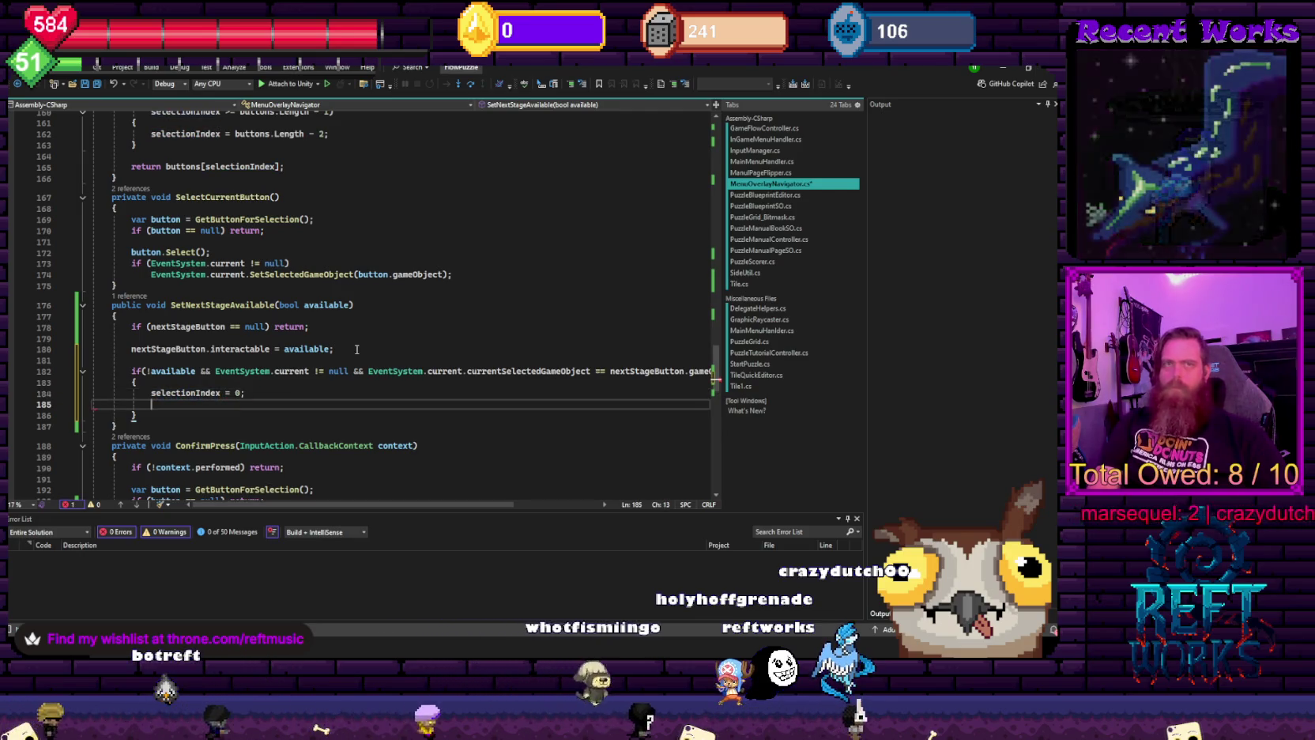
type("select")
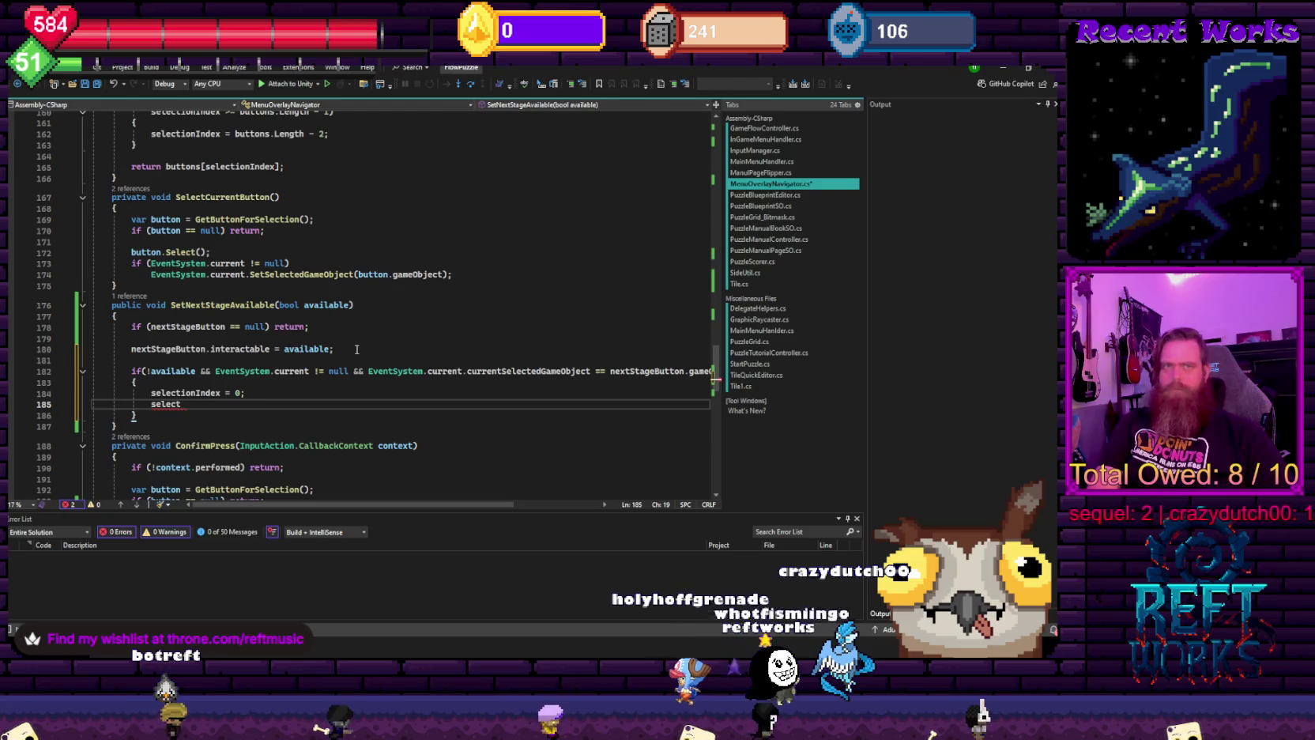
key("BackSpace")
key("BackSpace")
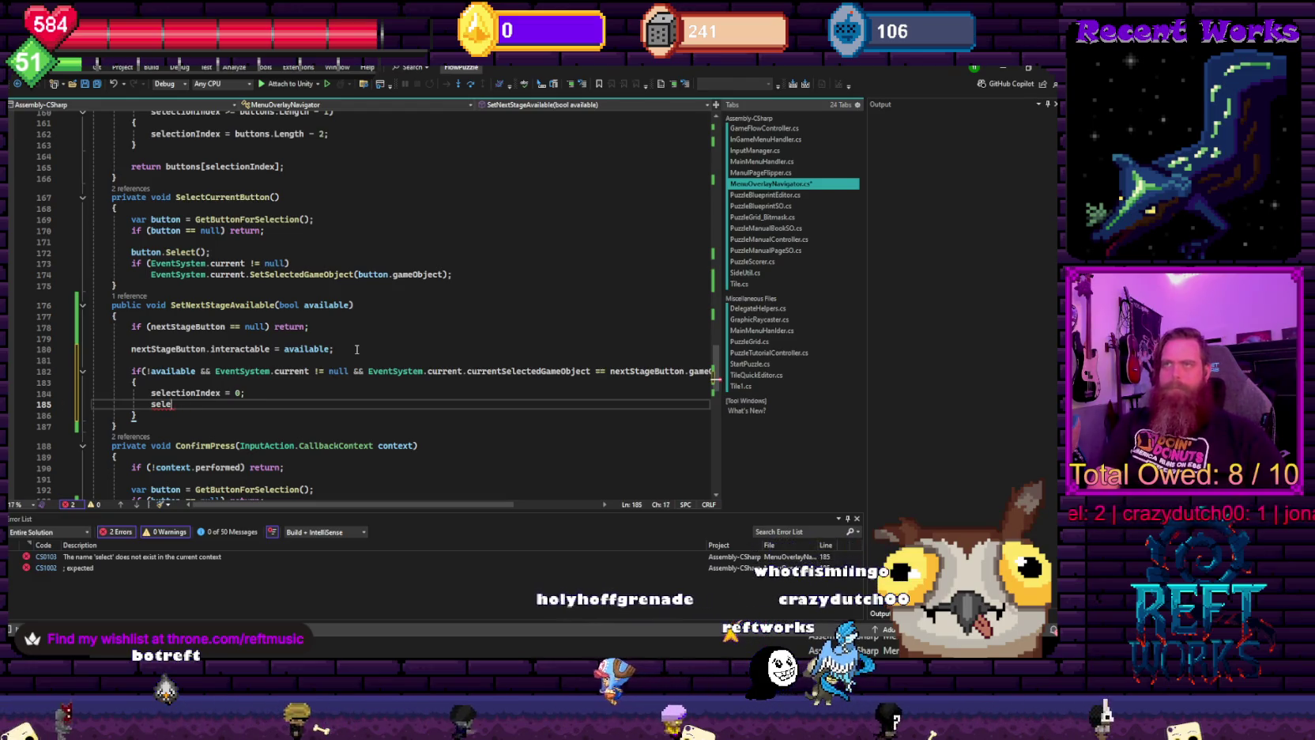
key("BackSpace")
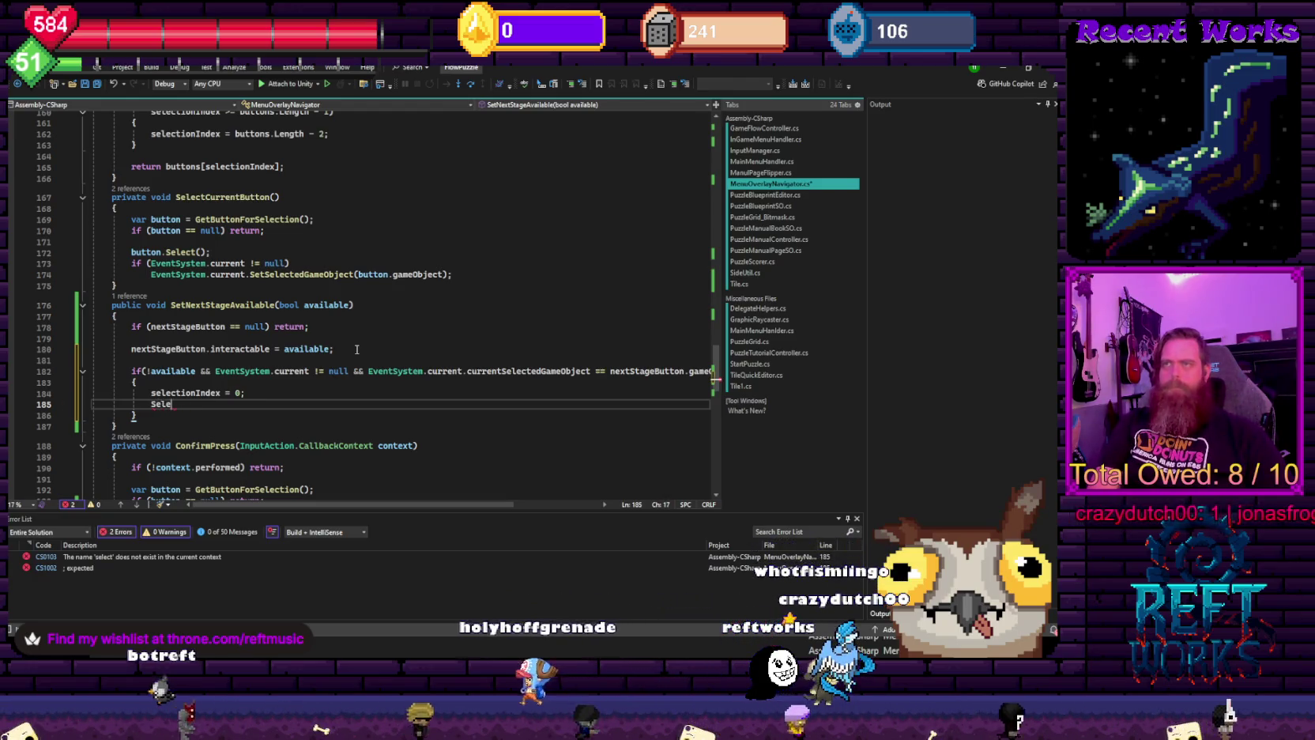
type("ctCu")
key("Tab")
type("();")
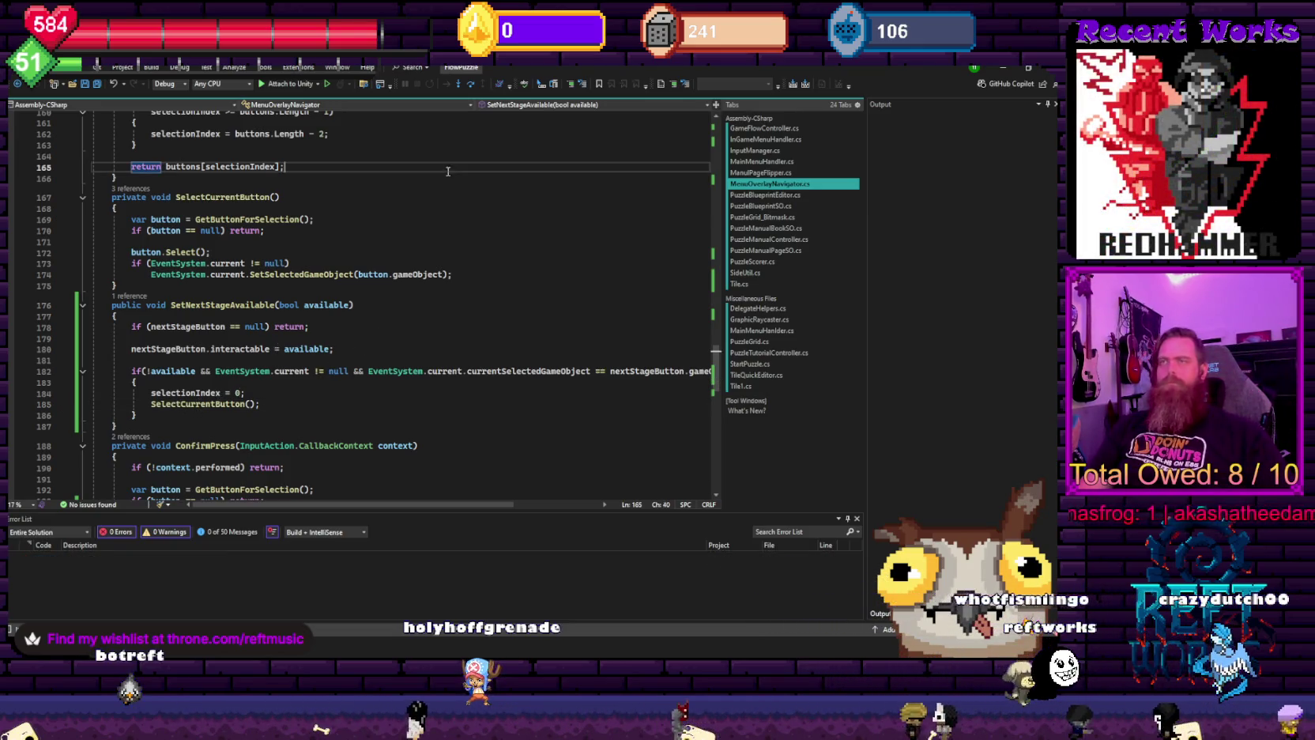
left_click(284, 166)
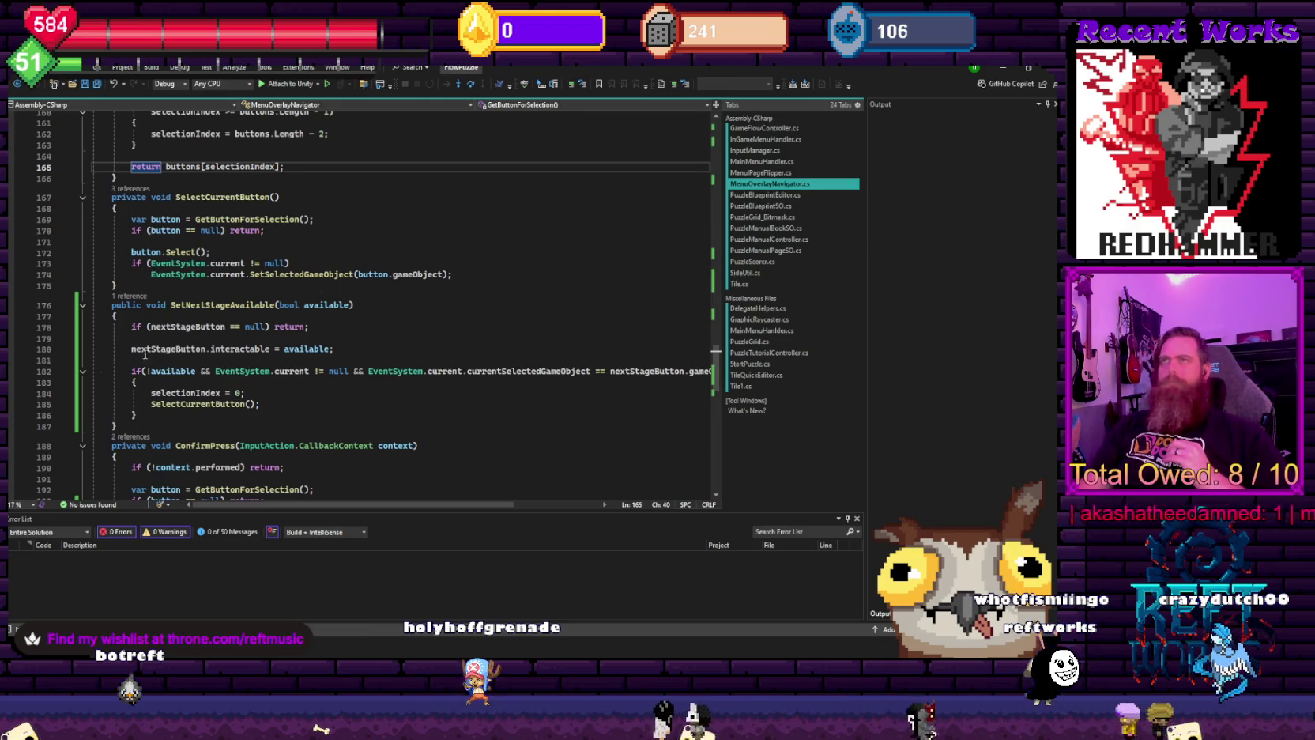
scroll(144, 355, "up", 20)
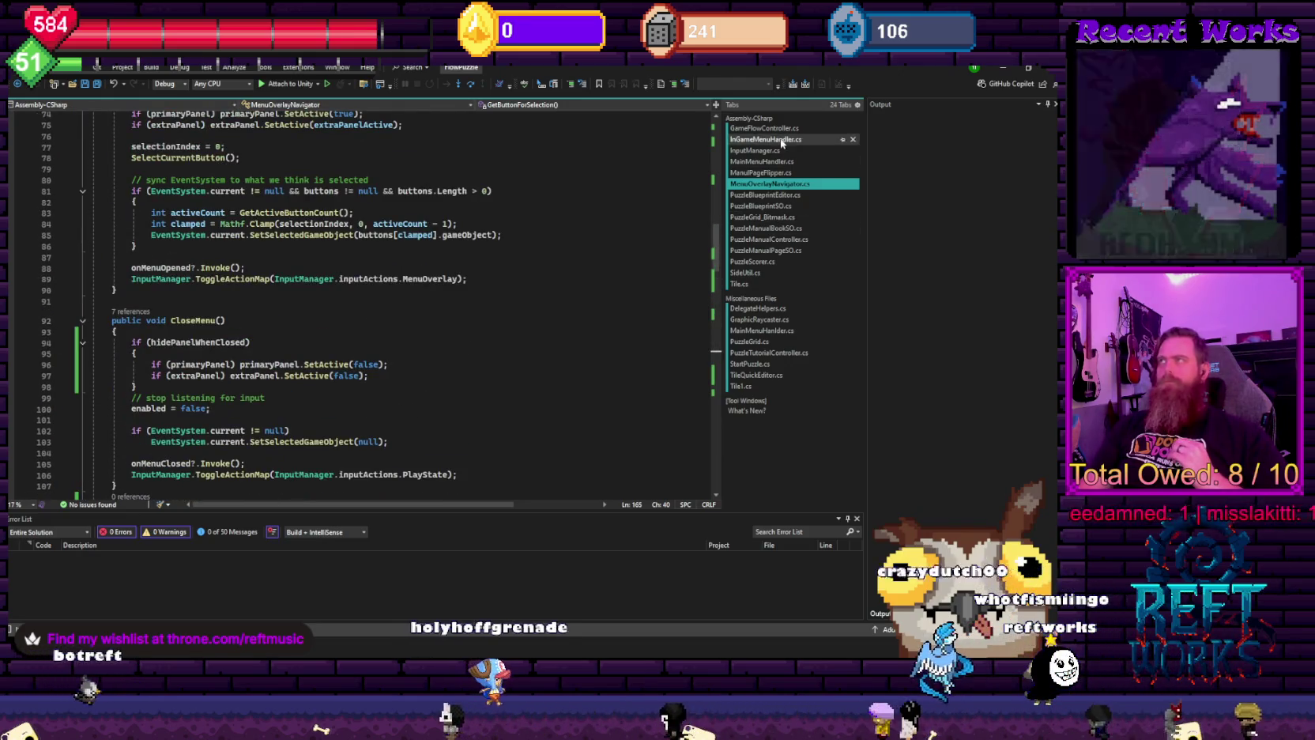
- In GameFlowController.cs, go from HandlePuzzleSolved's SetNextStageAvailable call to its definition
left_click(777, 129)
scroll(395, 367, "down", 3)
left_click(395, 367)
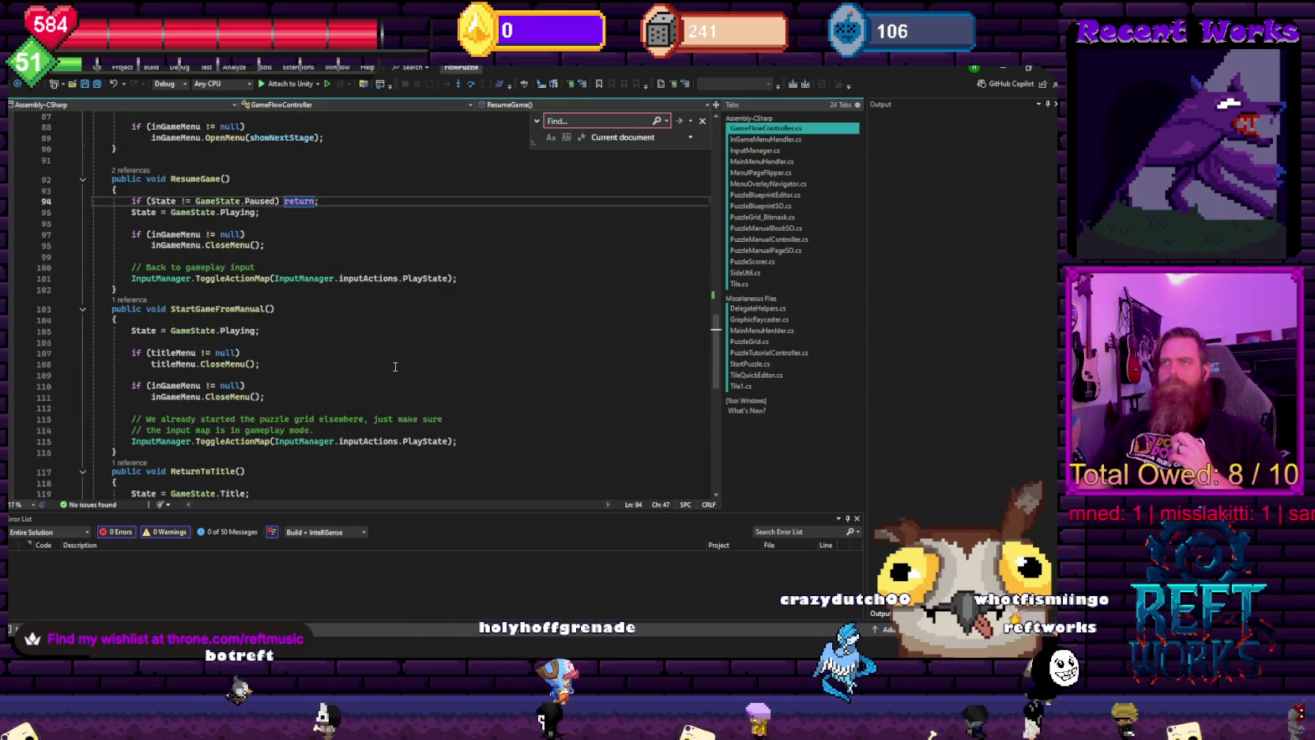
scroll(395, 367, "down", 5)
scroll(395, 367, "down", 7)
scroll(393, 364, "up", 5)
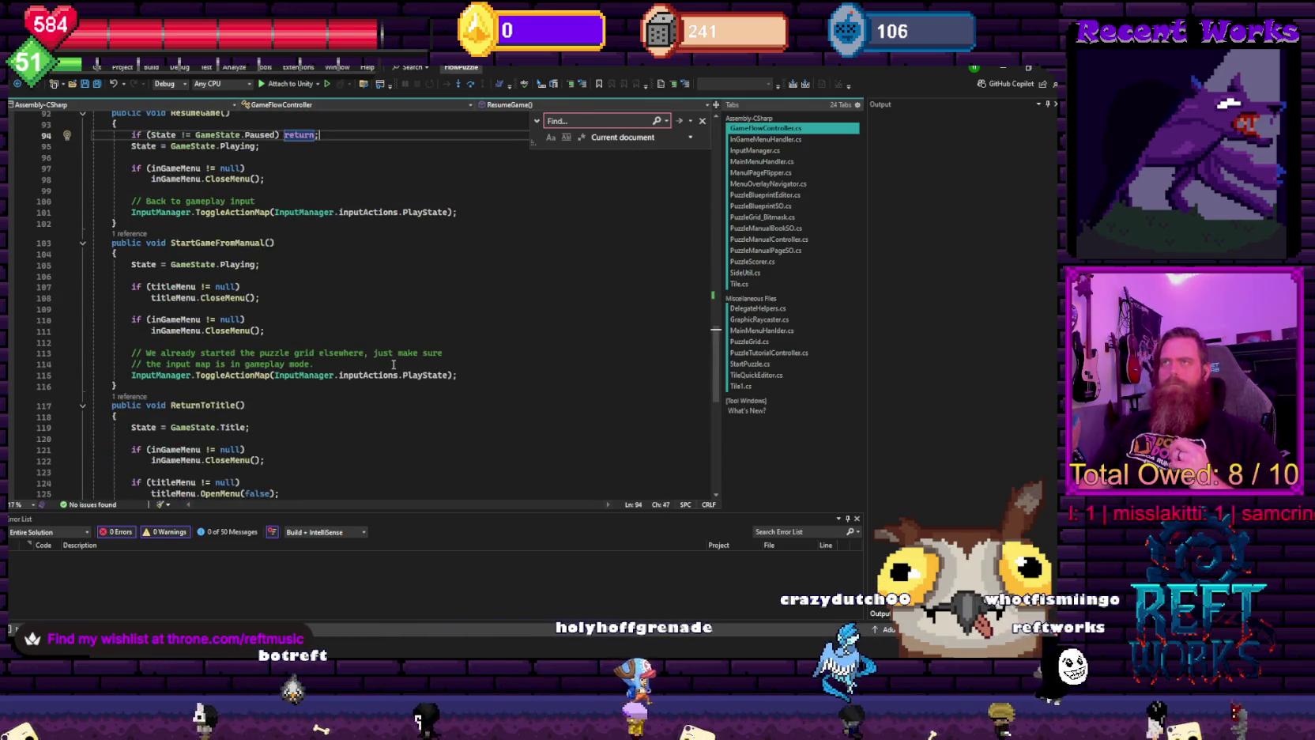
scroll(394, 365, "up", 7)
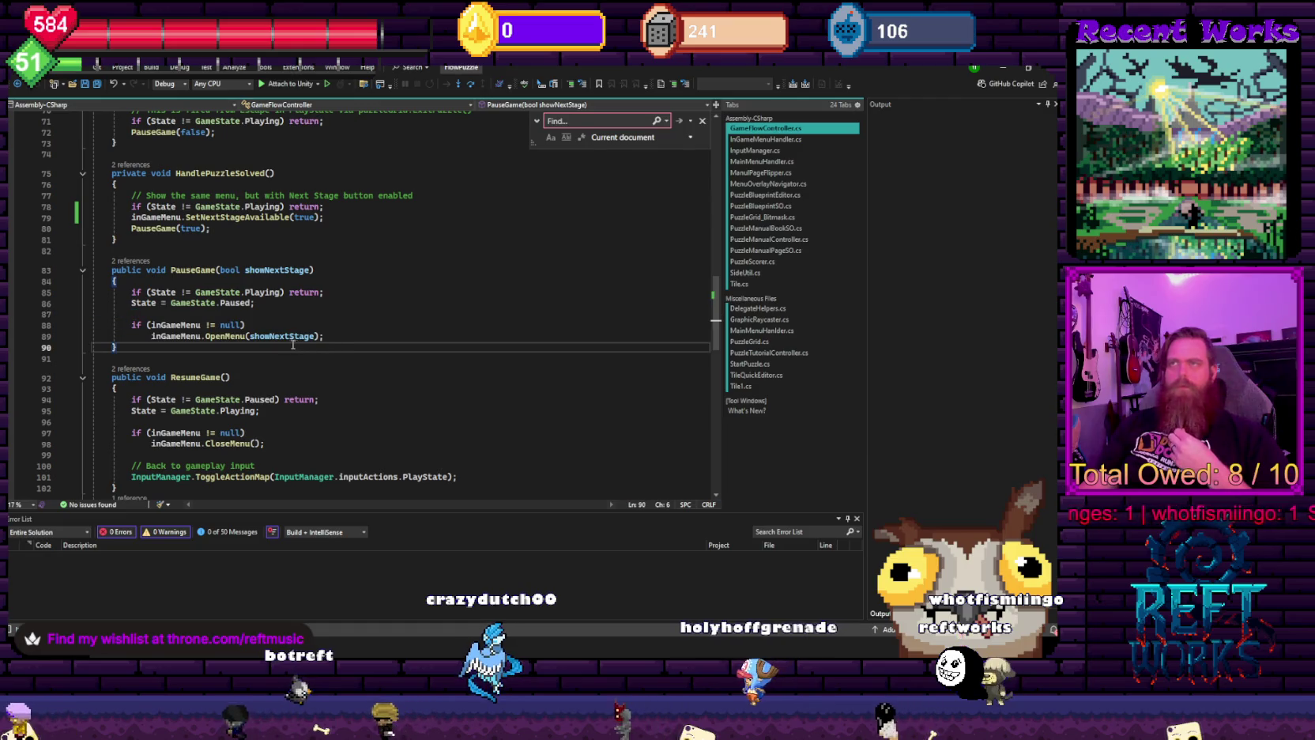
scroll(285, 327, "up", 3)
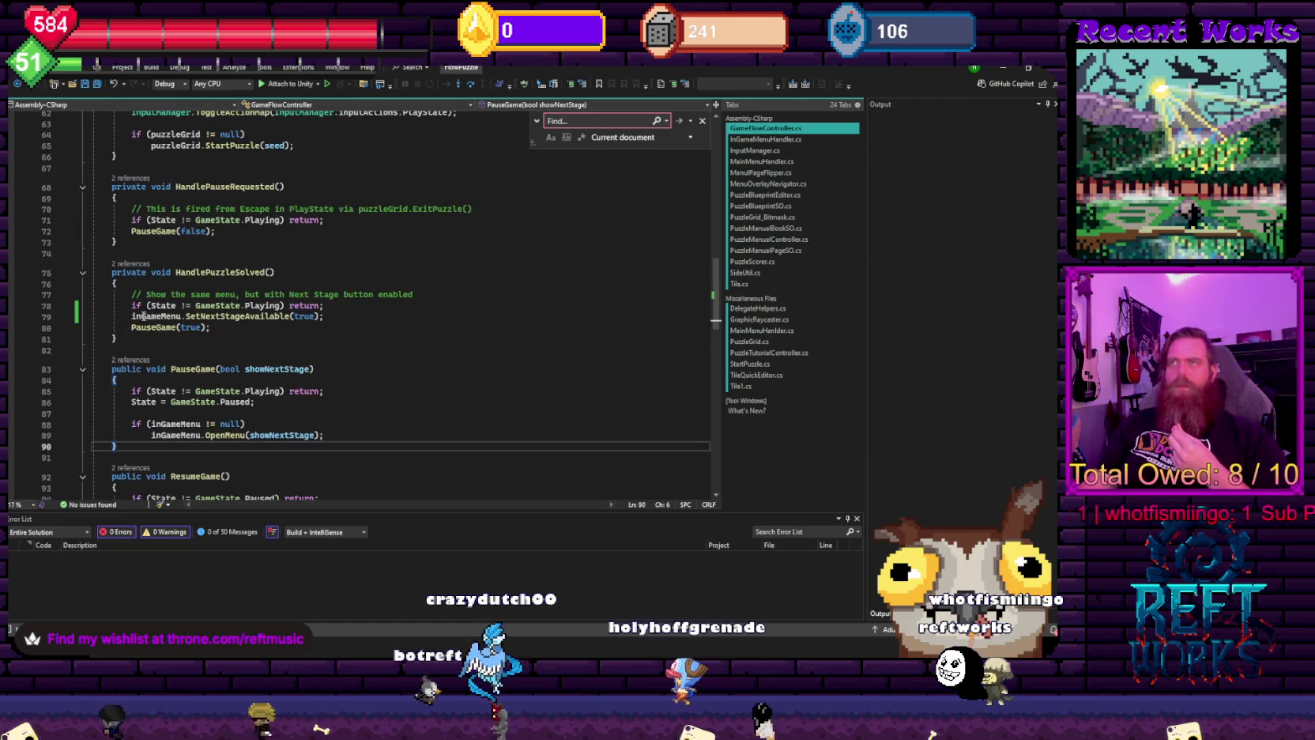
left_click(367, 339)
left_click(237, 319, "ctrl")
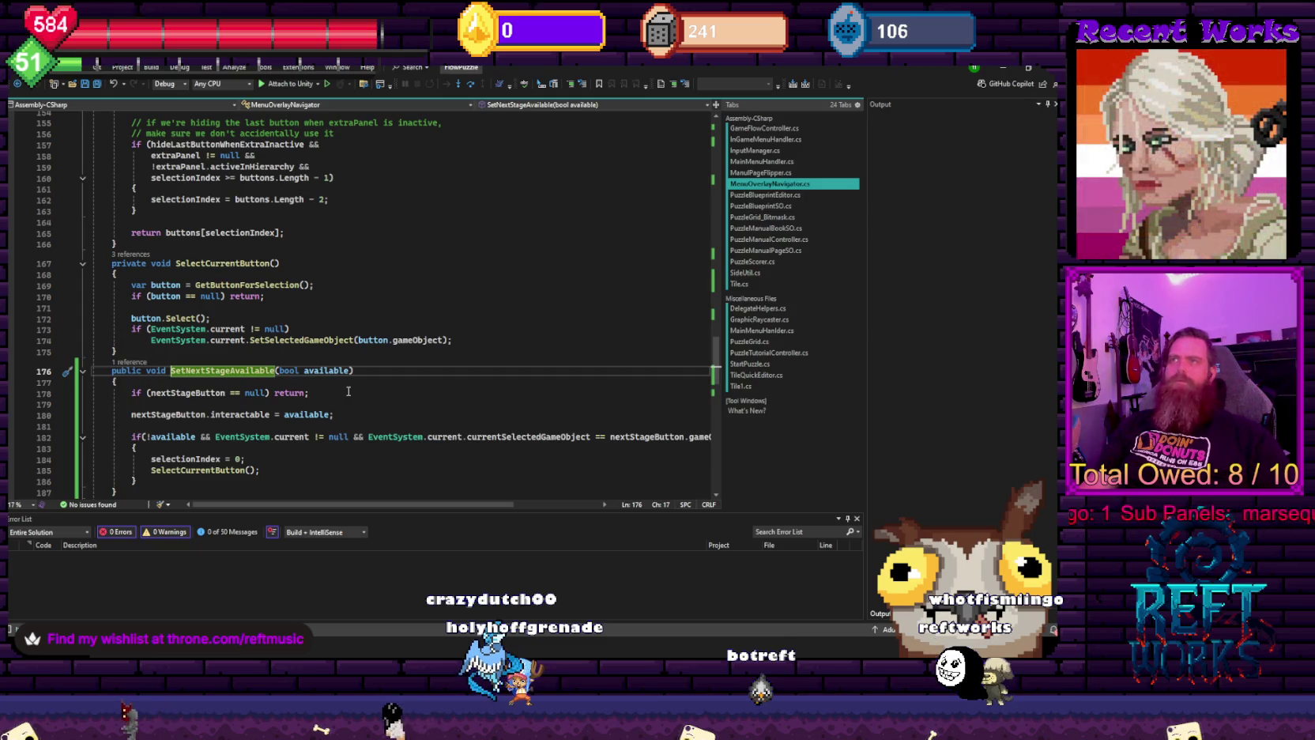
- Review the hidePanelWhenClosed check in MenuOverlayNavigator's Awake, then return to GameFlowController.cs
scroll(362, 292, "up", 10)
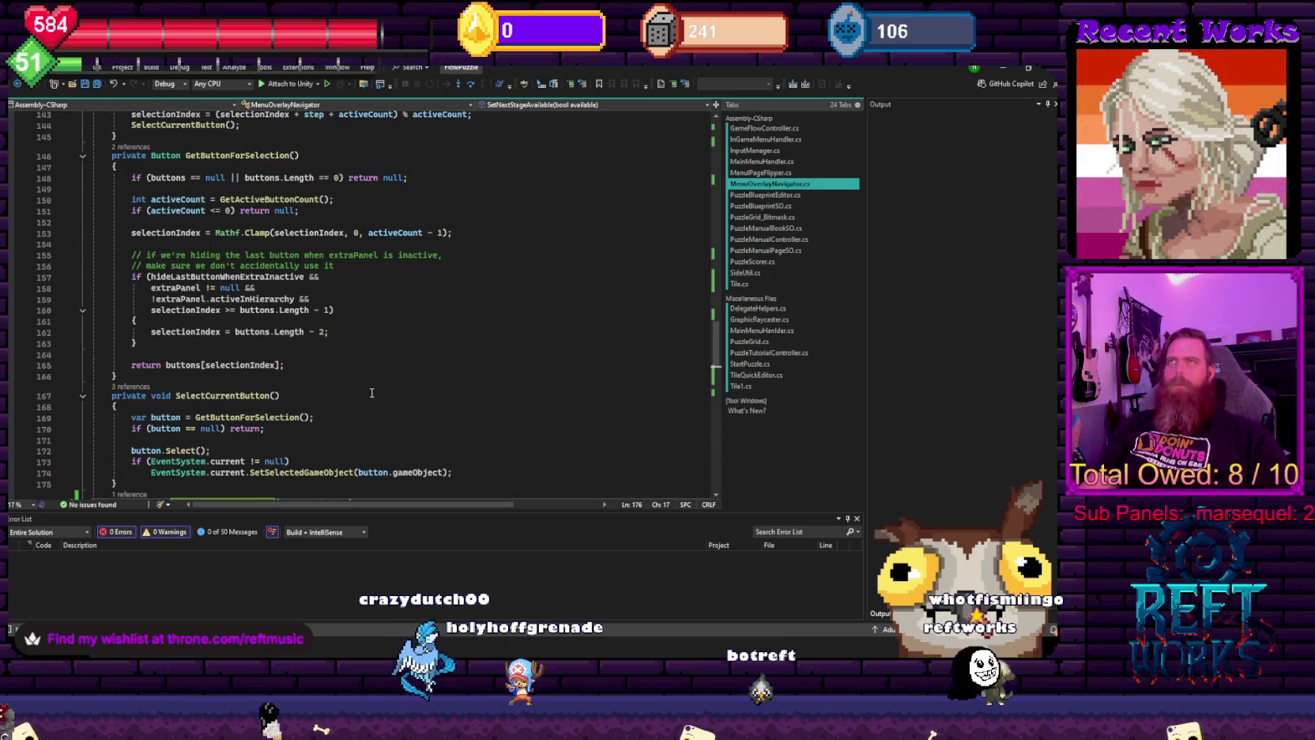
scroll(350, 390, "up", 20)
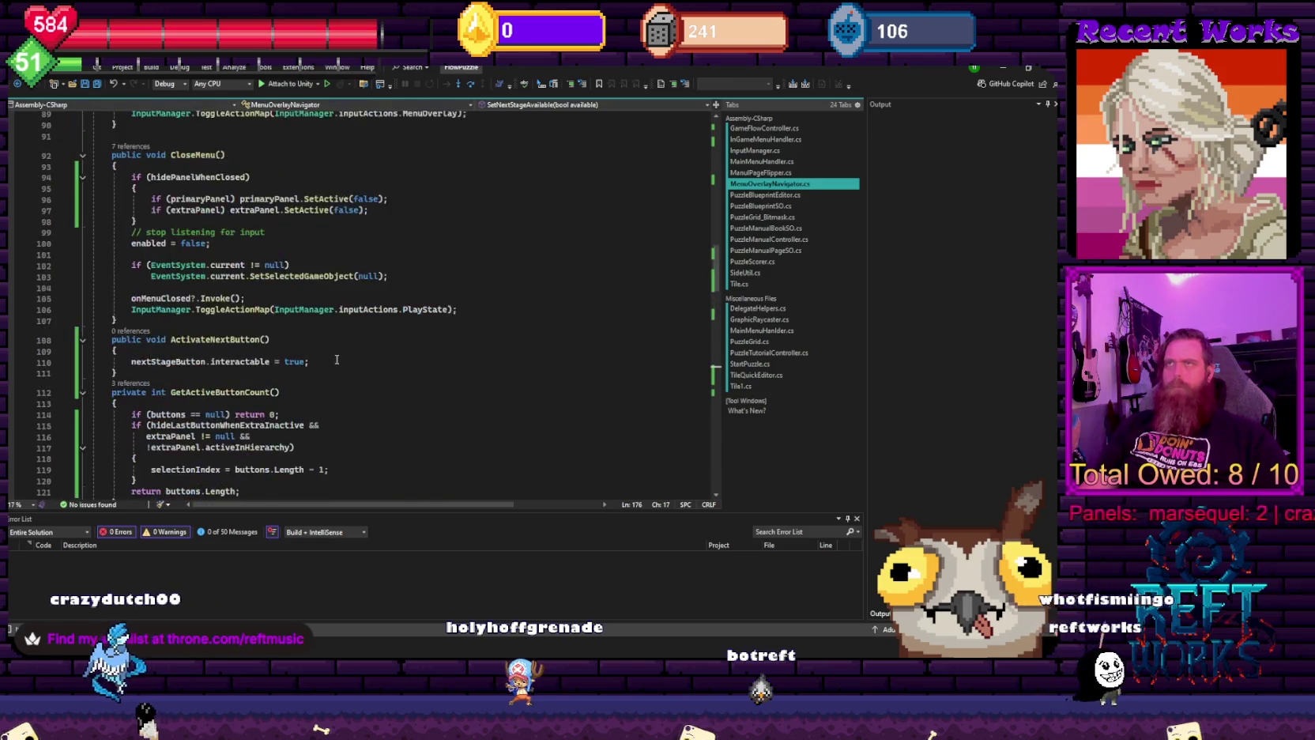
scroll(338, 358, "up", 15)
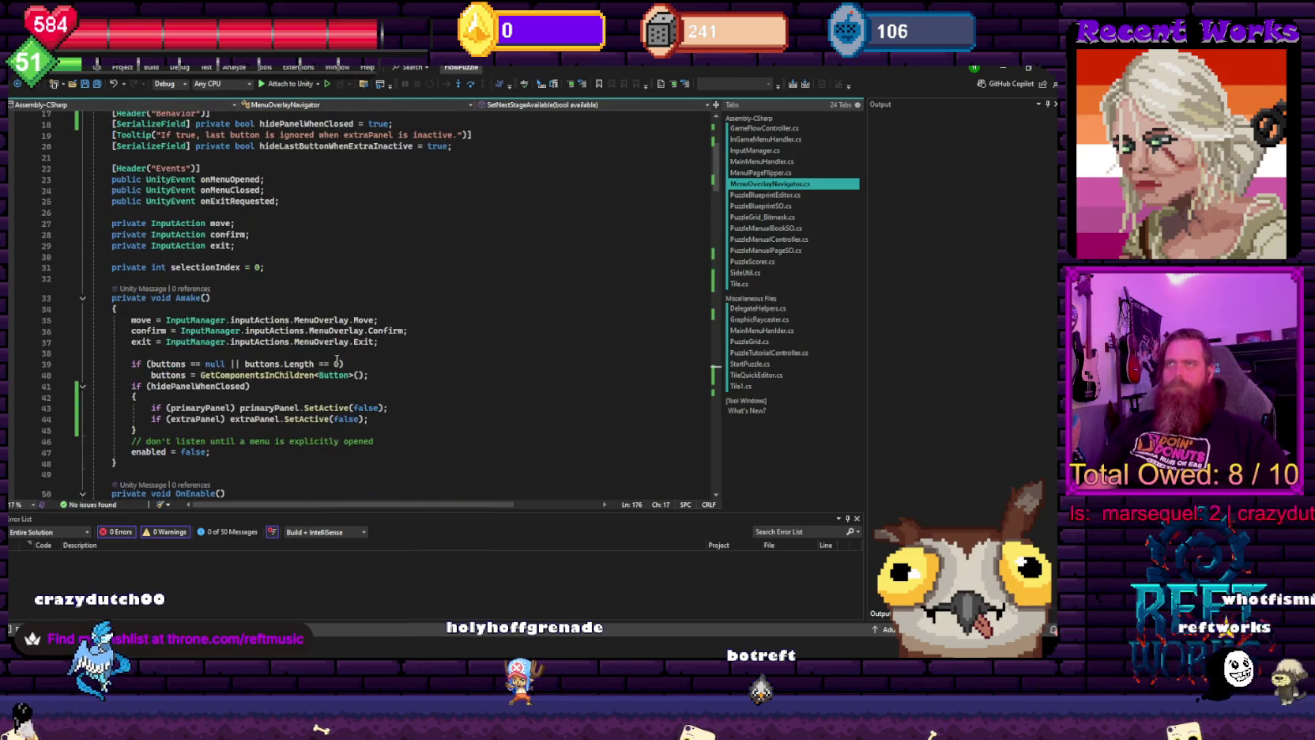
scroll(337, 361, "down", 2)
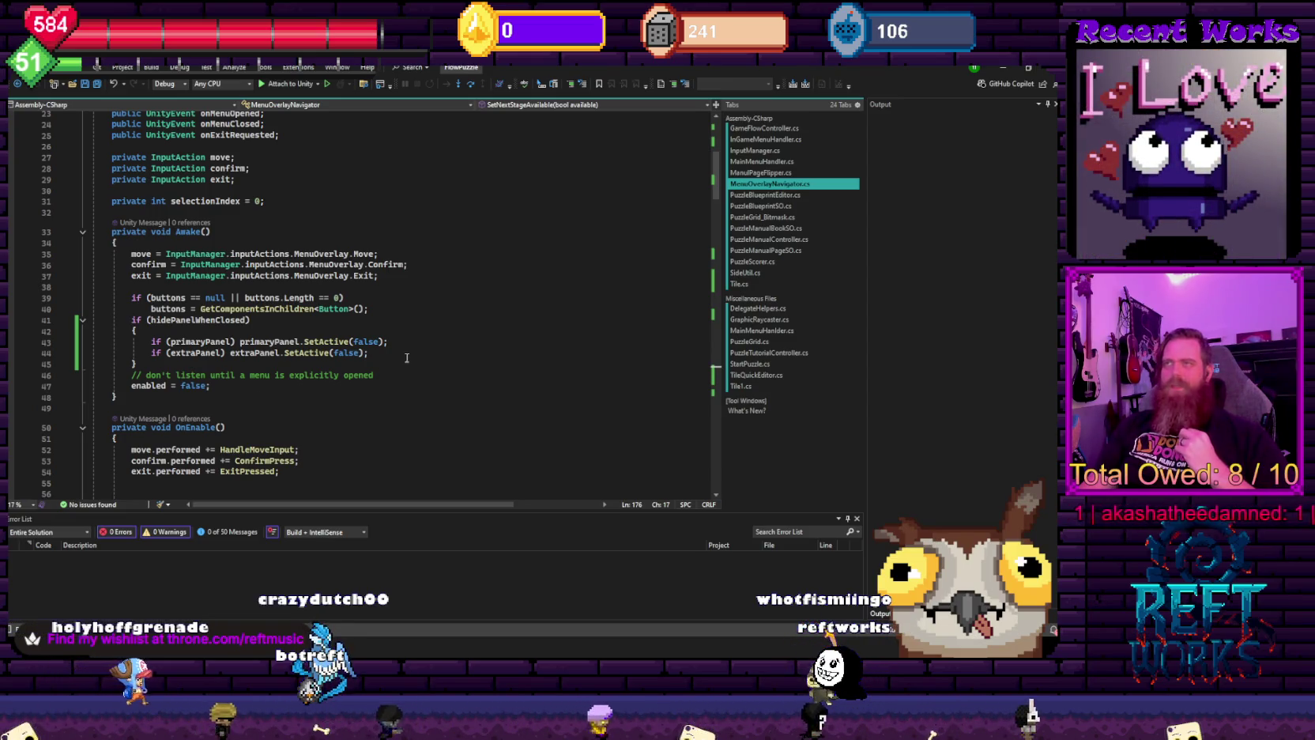
left_click(454, 322)
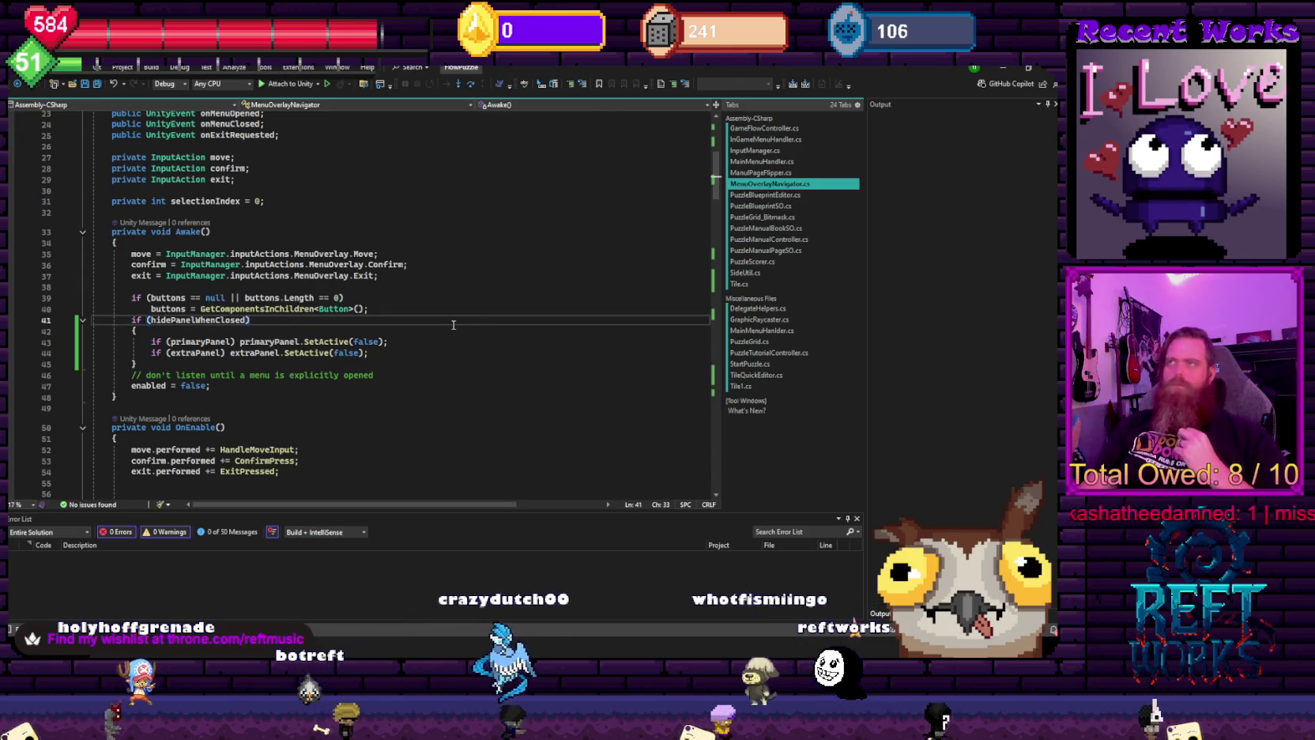
scroll(454, 324, "down", 2)
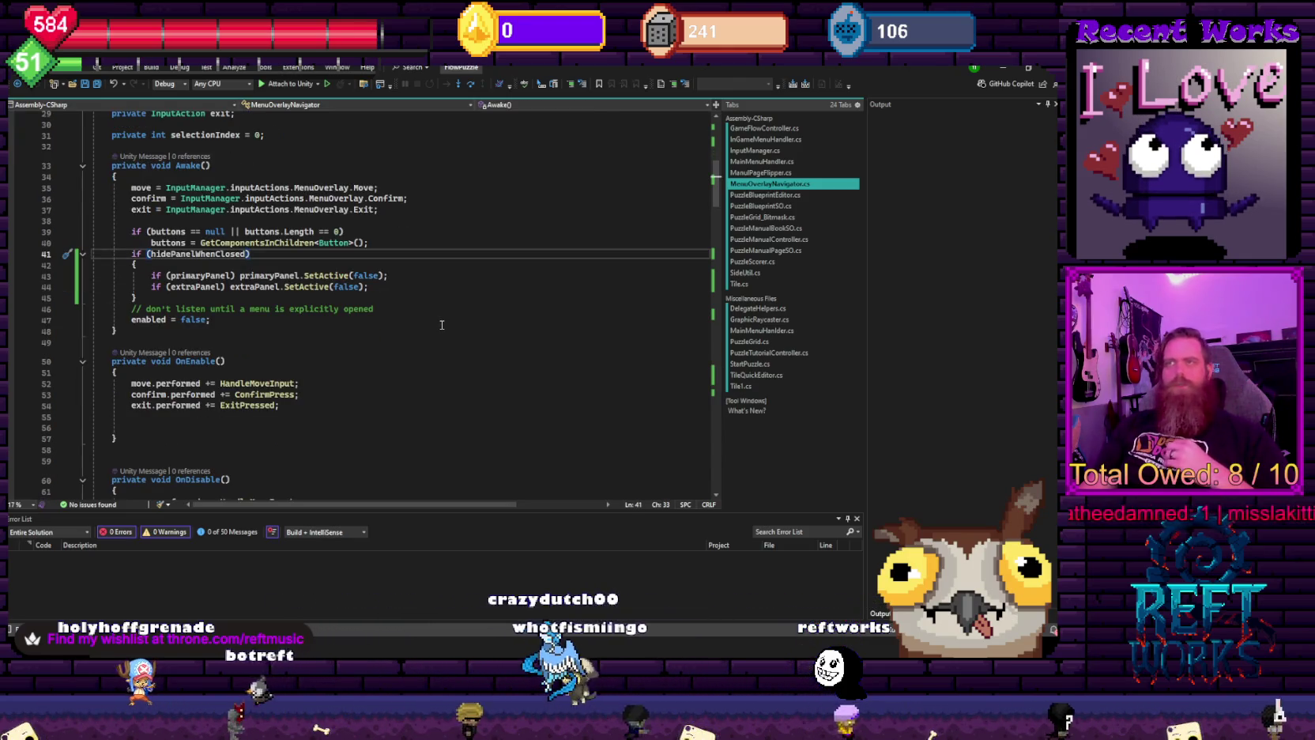
key("ctrl+Tab")
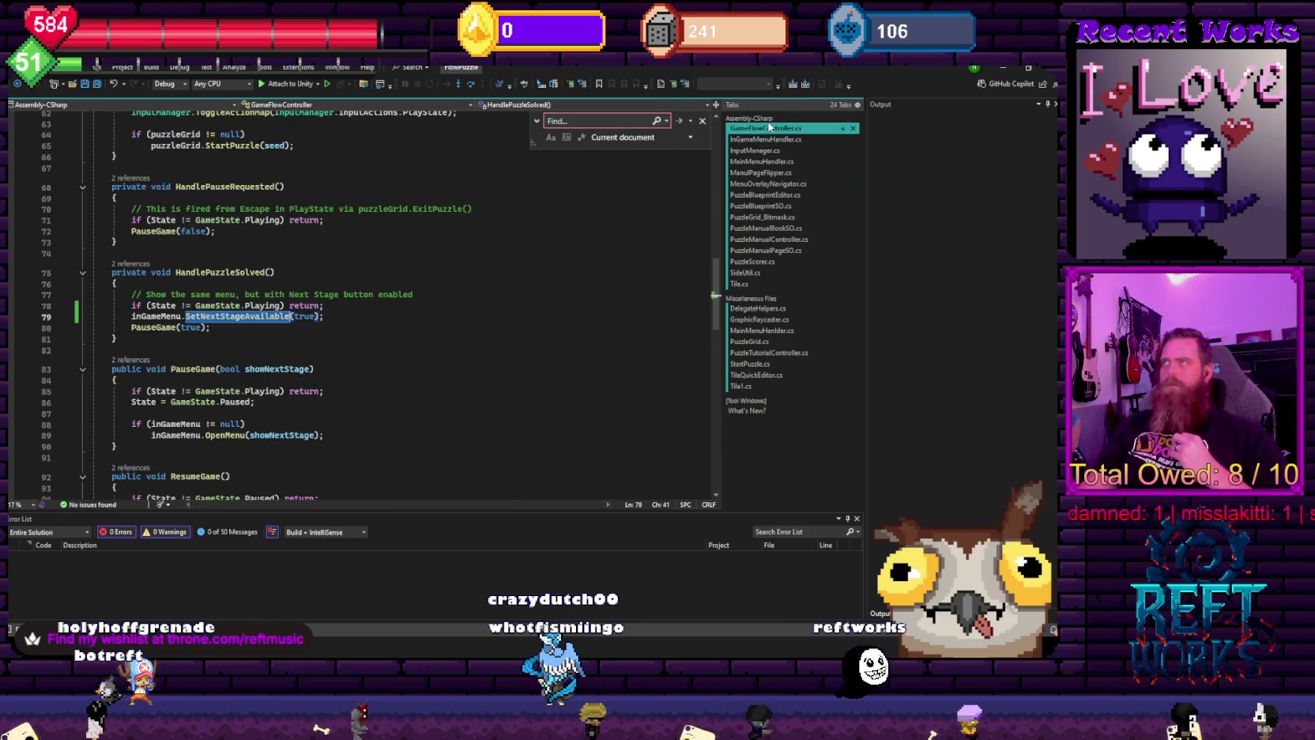
- Inspect the CloseMenu definition and come back to StartGame in GameFlowController
left_click(486, 309)
scroll(475, 300, "down", 3)
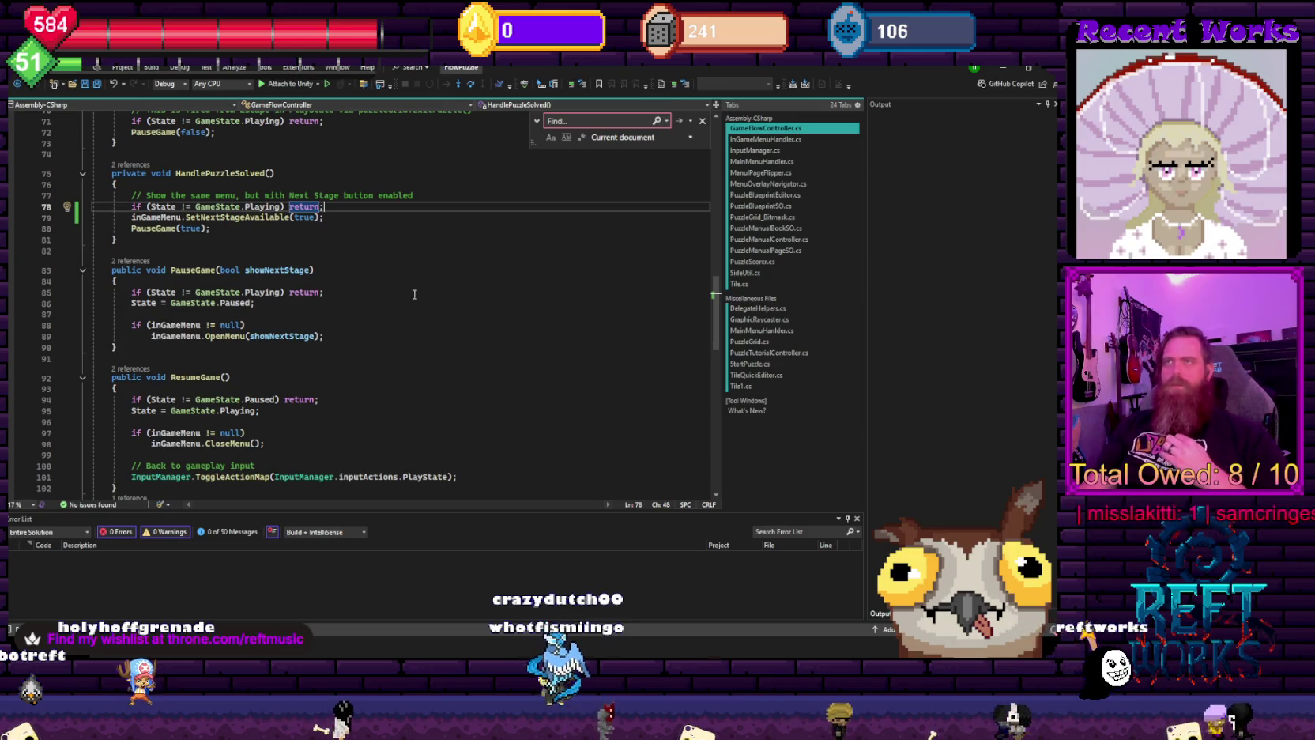
scroll(411, 316, "up", 6)
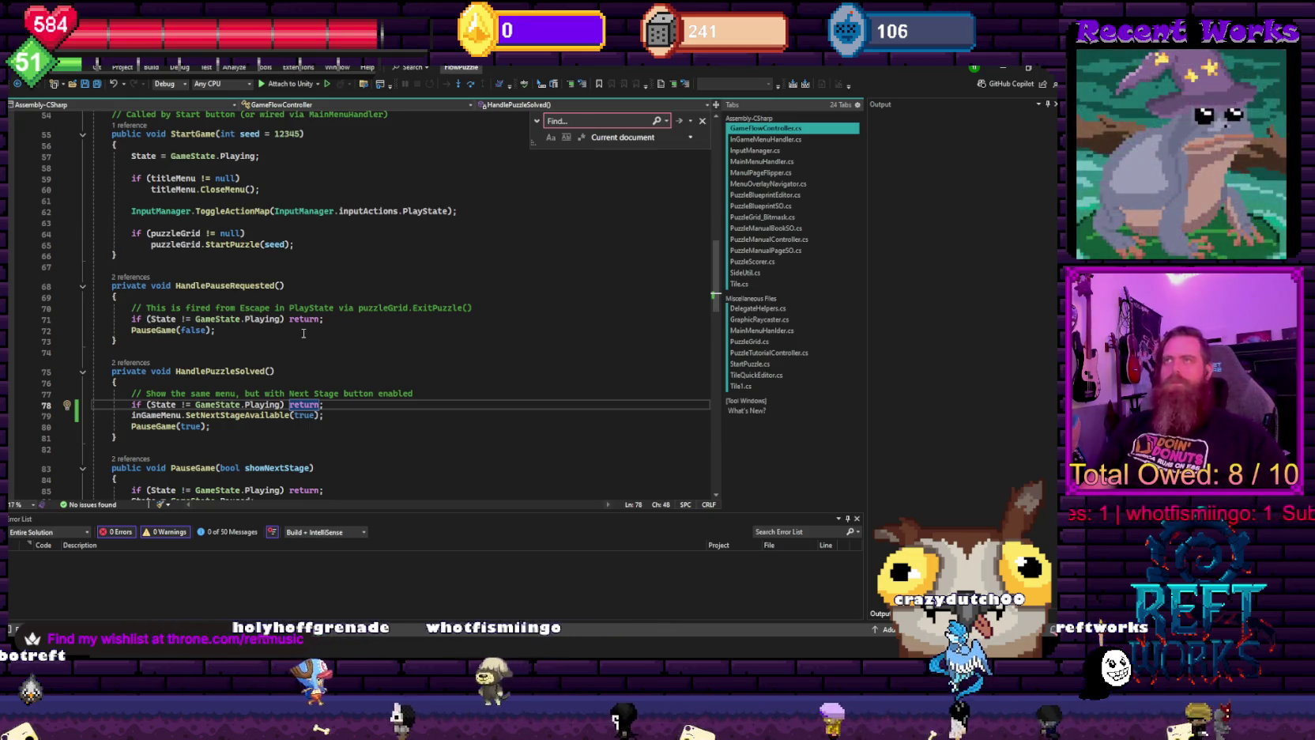
scroll(296, 333, "up", 6)
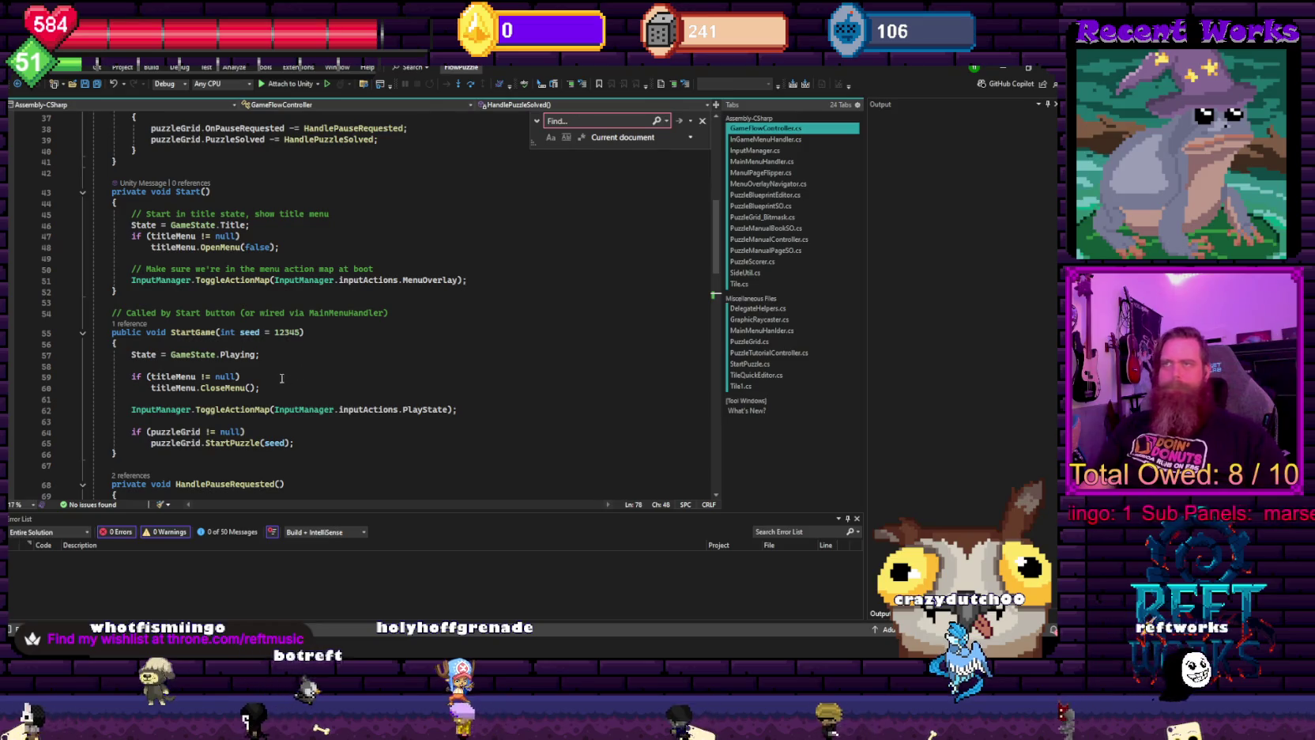
left_click(234, 388, "ctrl")
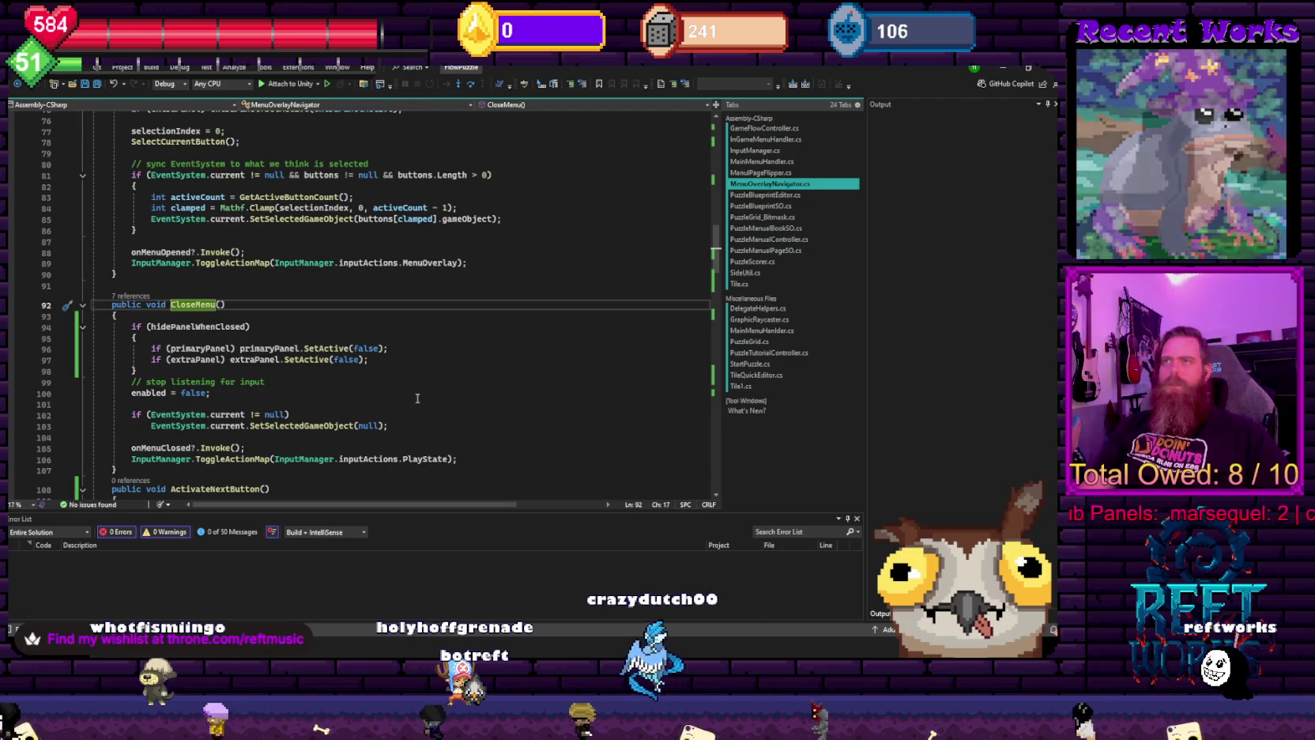
key("ctrl+minus")
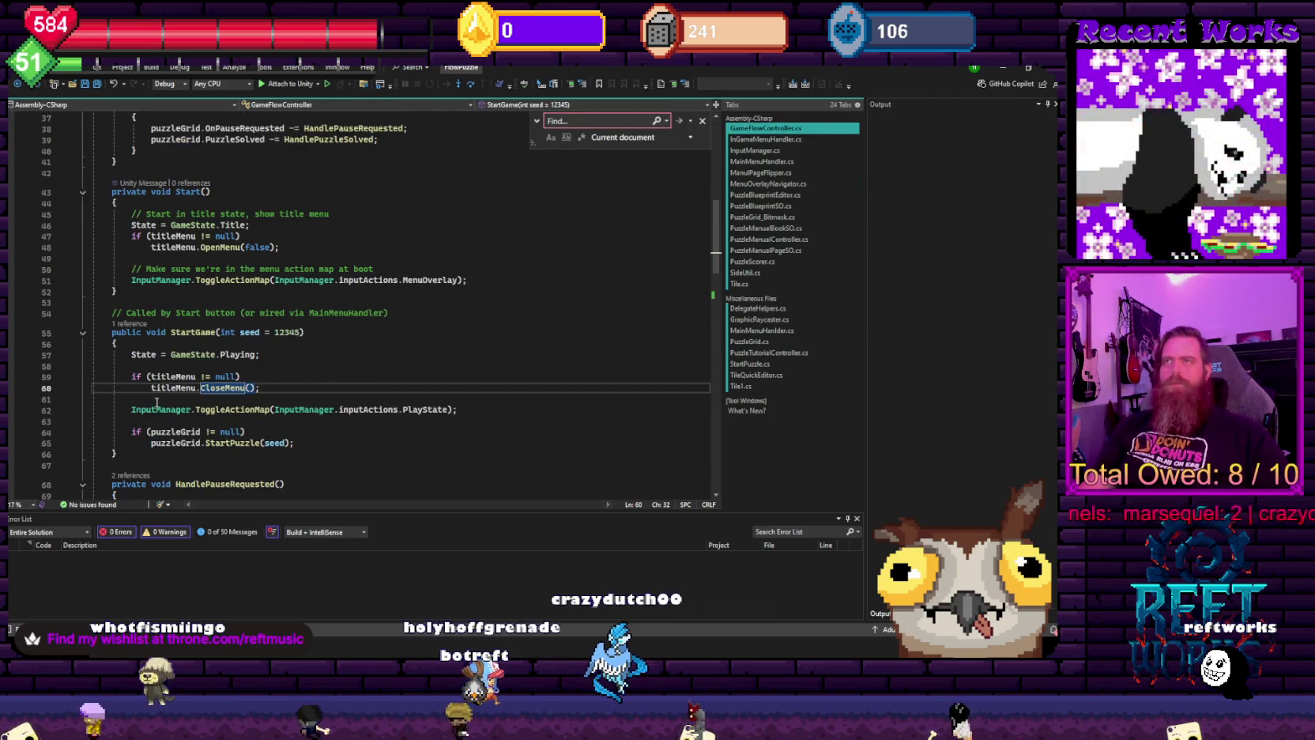
- Add InGameMenu.OpenMenu(); after closing the title menu and view OpenMenu's definition
left_click(161, 400)
type("ingam")
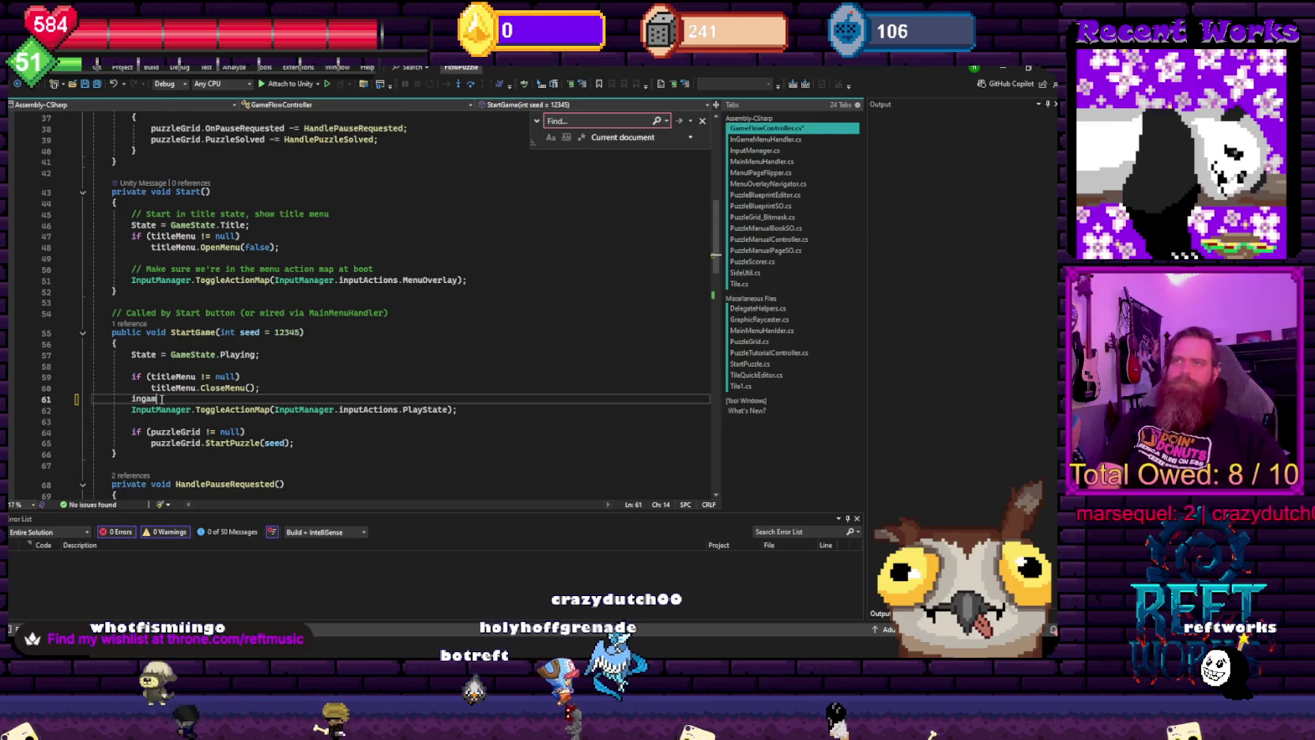
type("eMenu.")
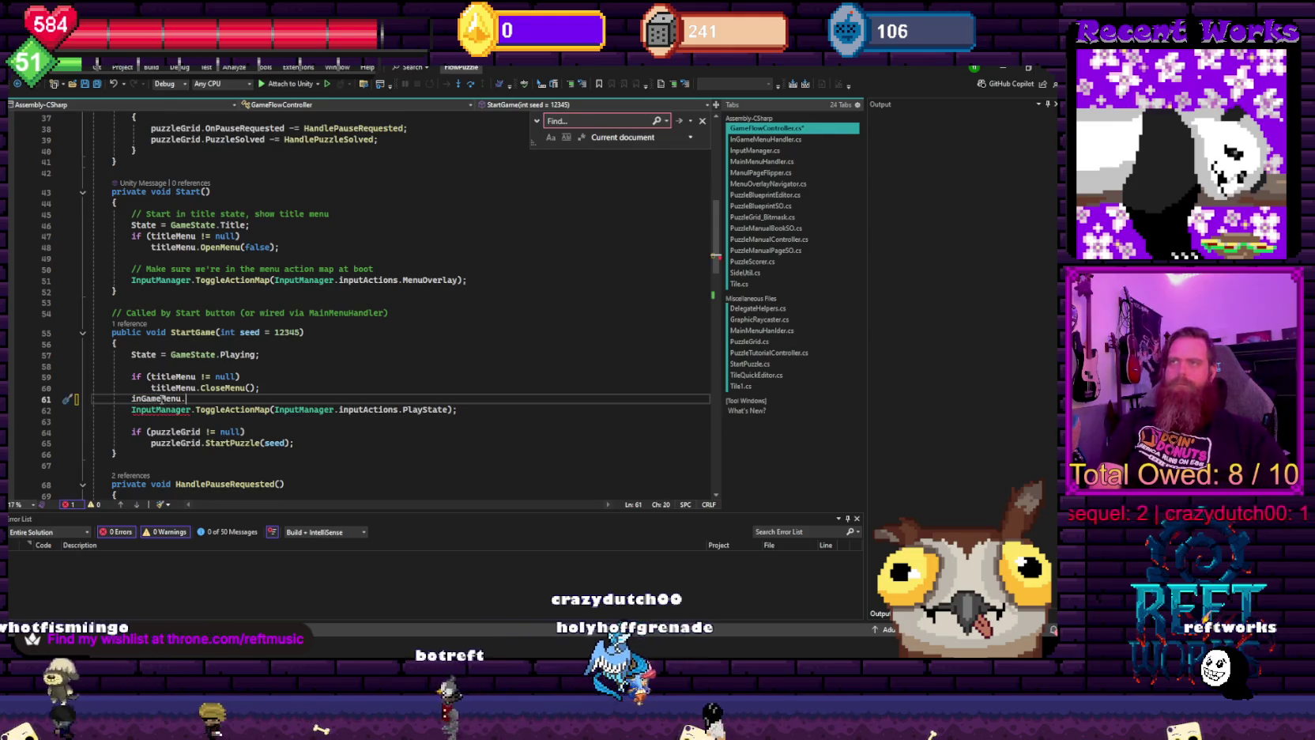
type("OpenMenu();")
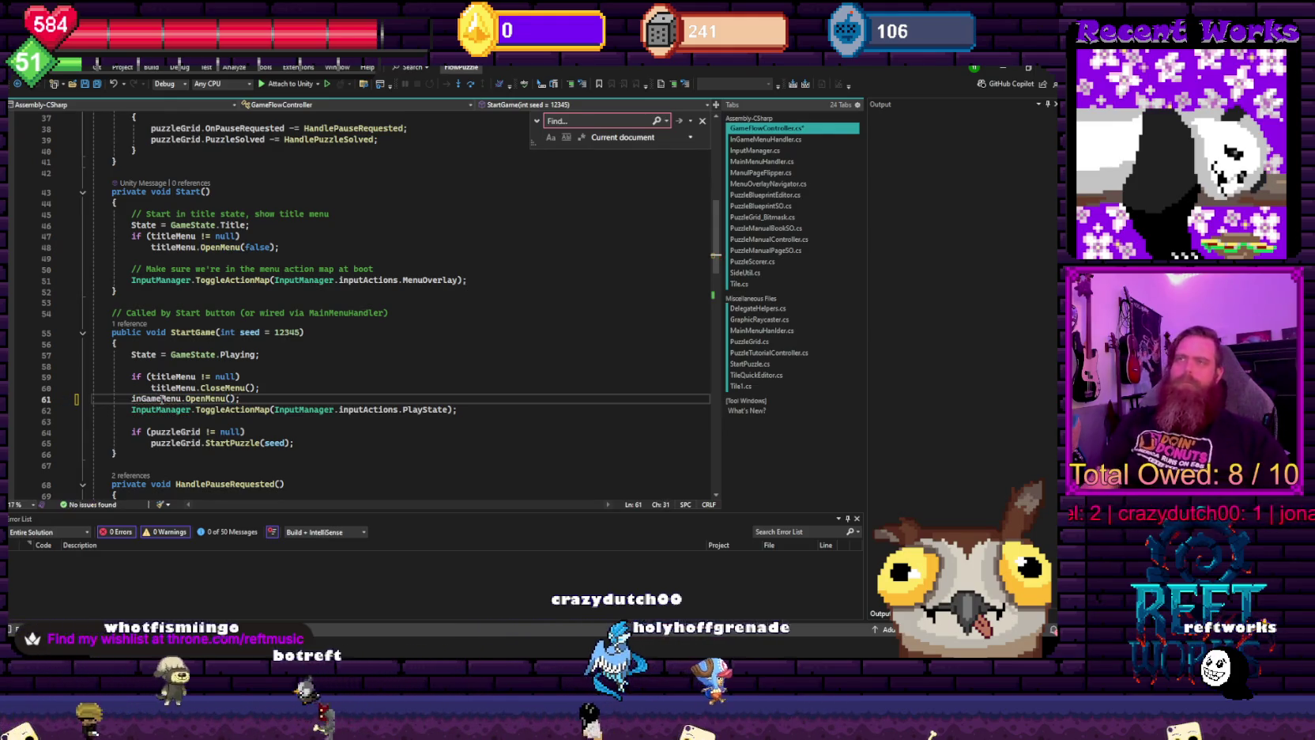
left_click(208, 388, "ctrl")
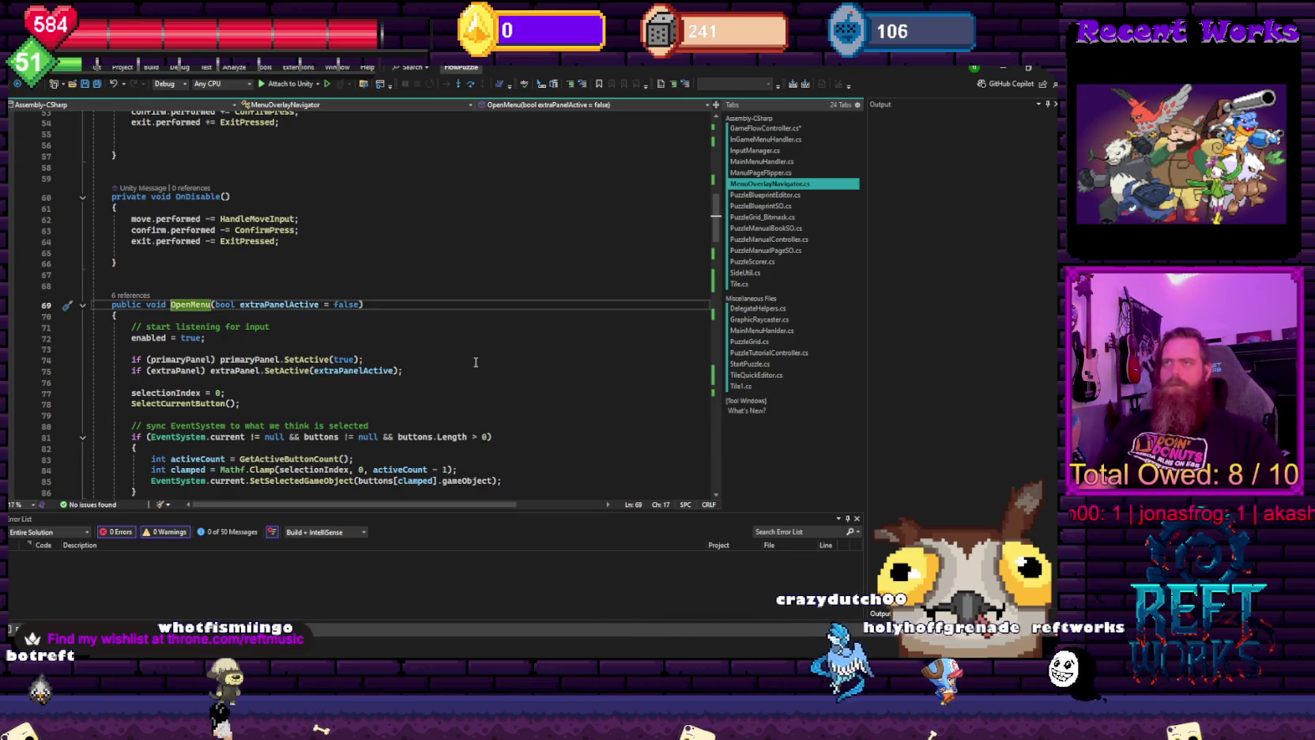
scroll(476, 362, "down", 2)
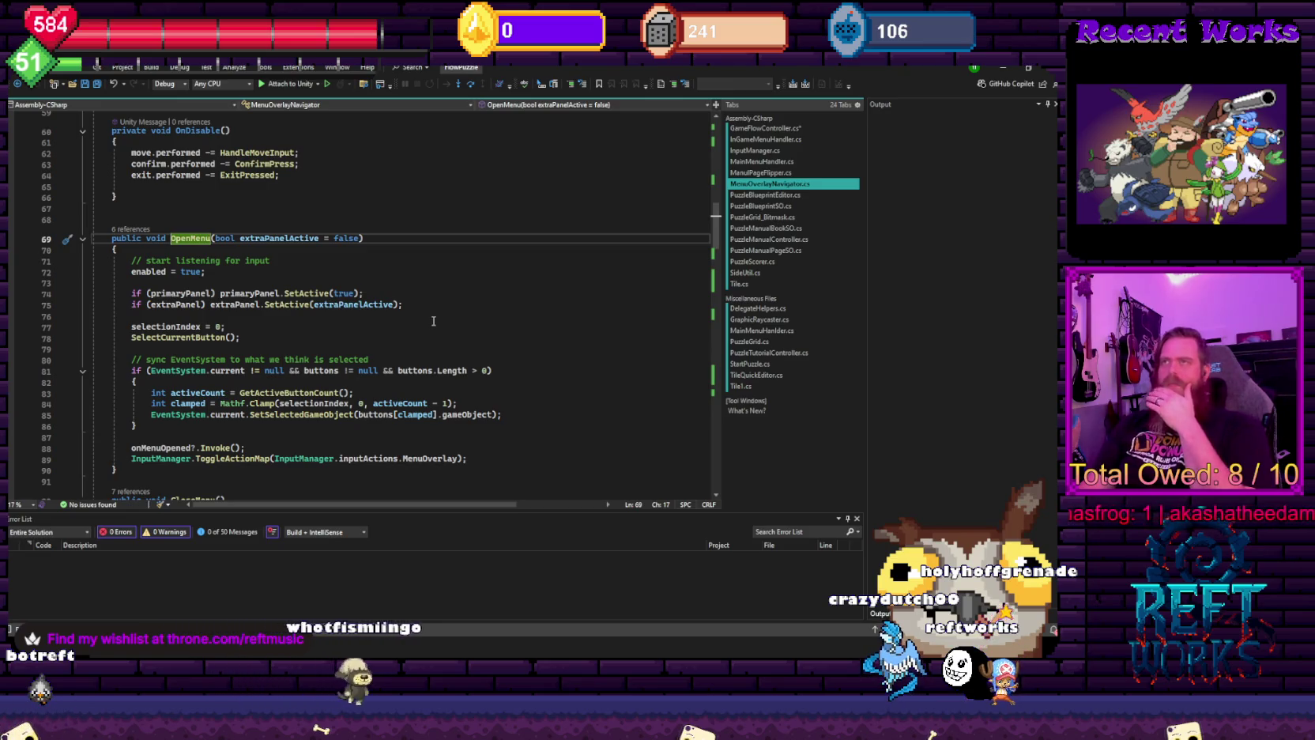
scroll(434, 321, "down", 2)
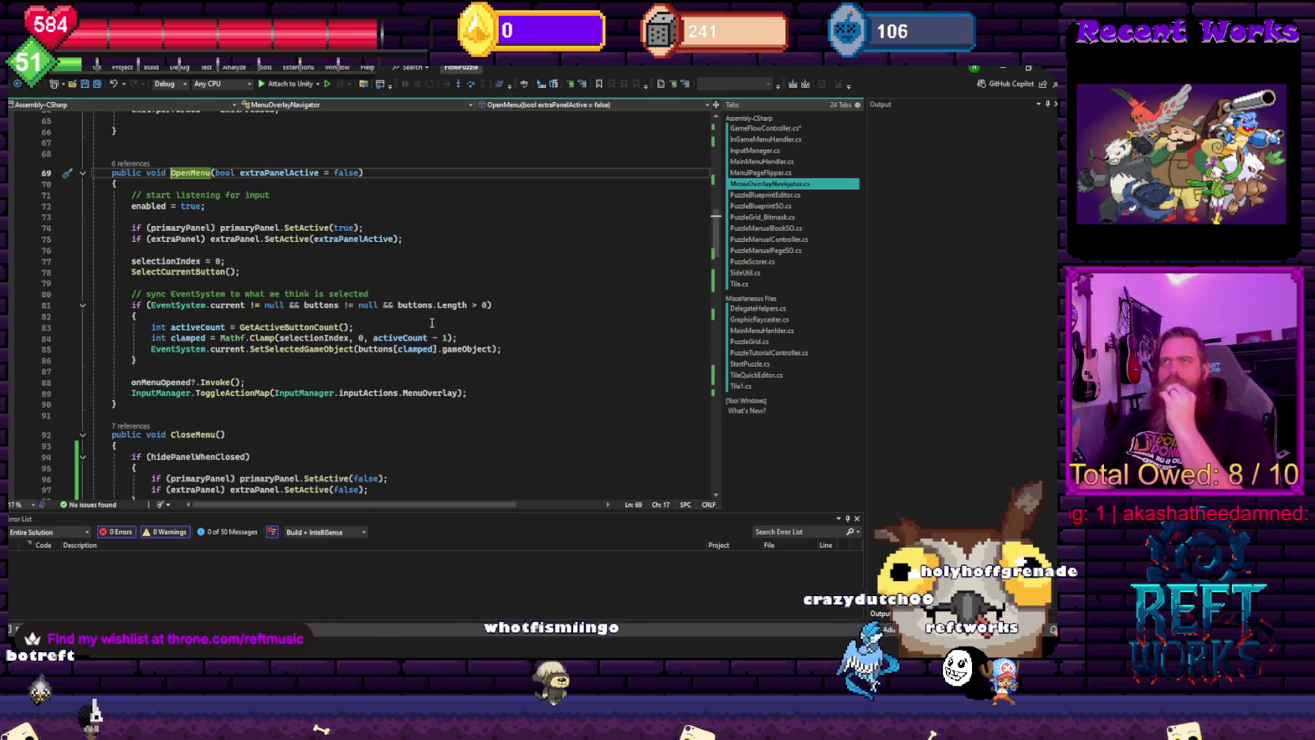
scroll(426, 329, "up", 2)
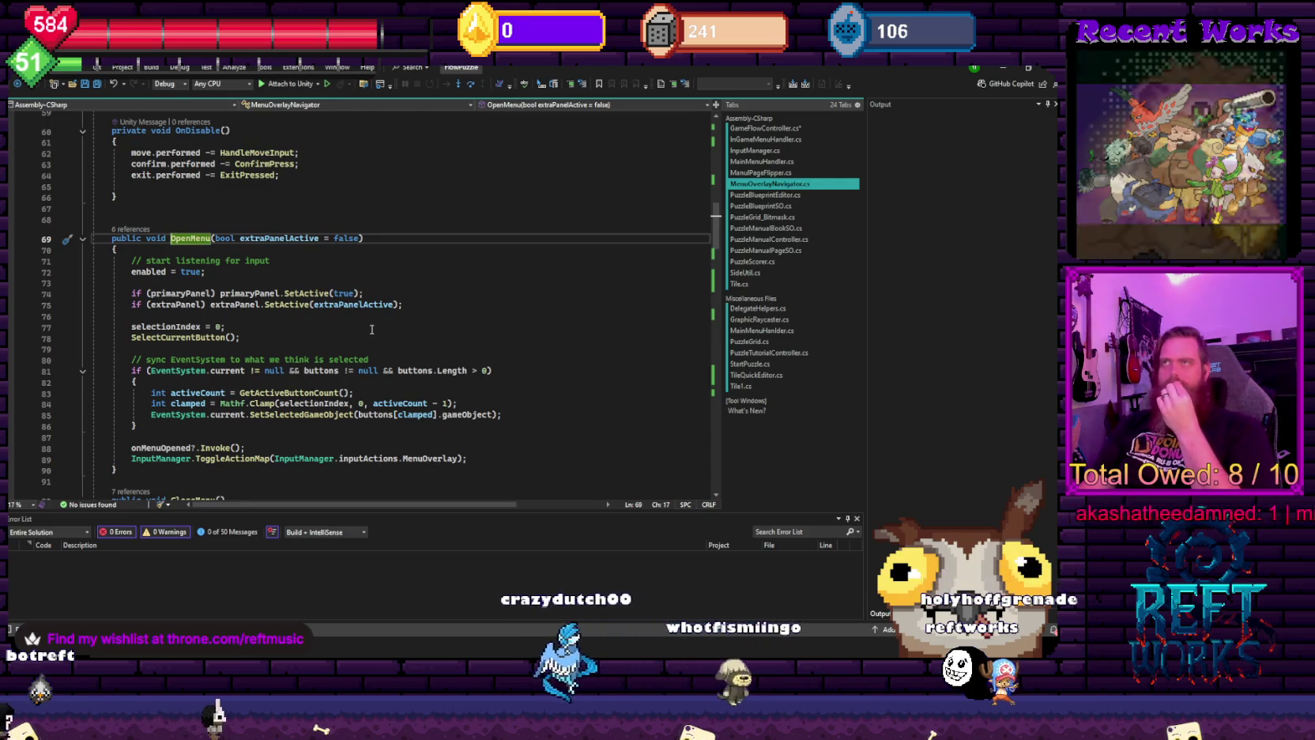
scroll(333, 335, "up", 2)
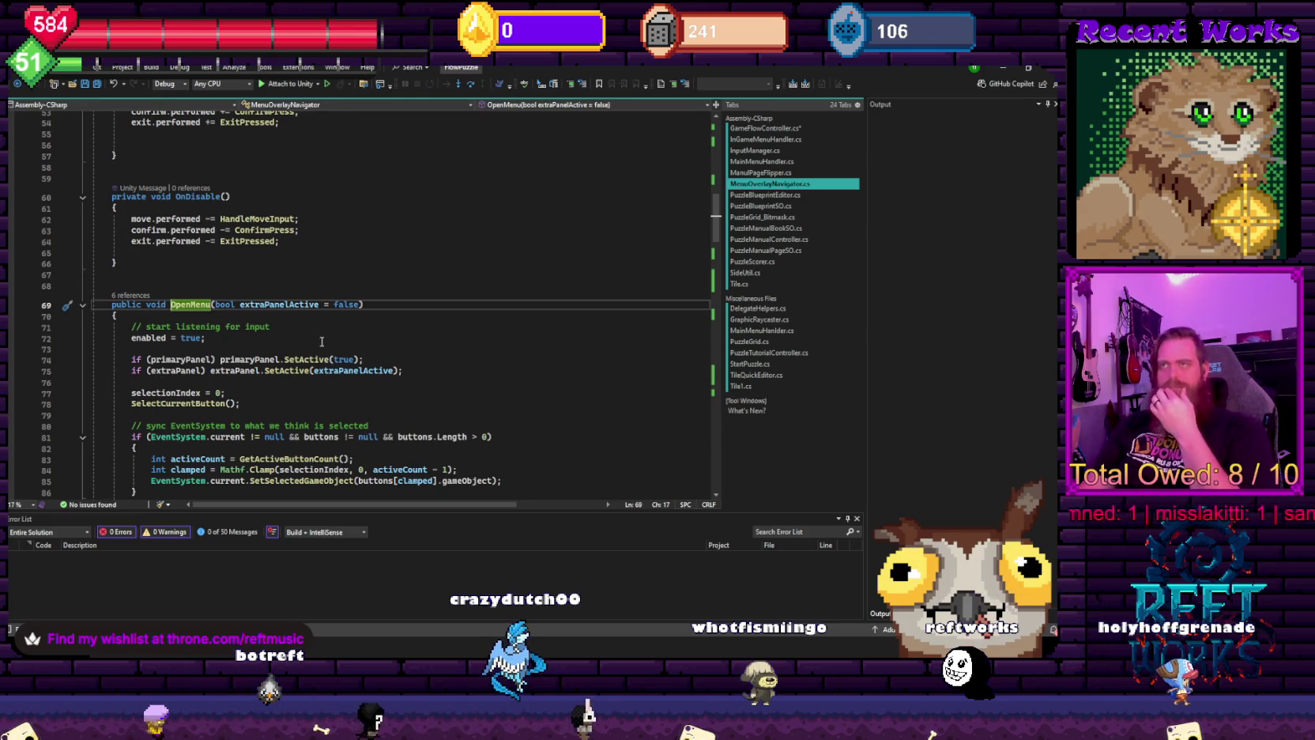
scroll(322, 342, "down", 1)
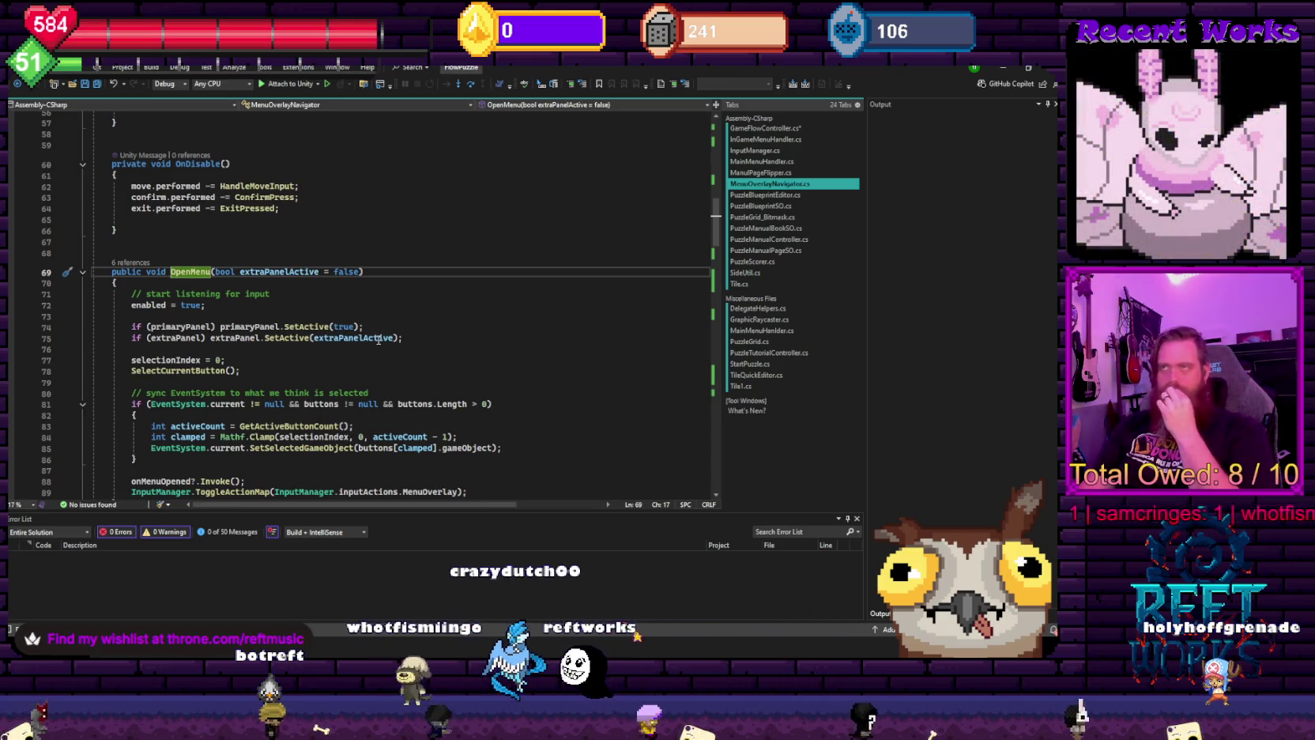
scroll(378, 339, "down", 3)
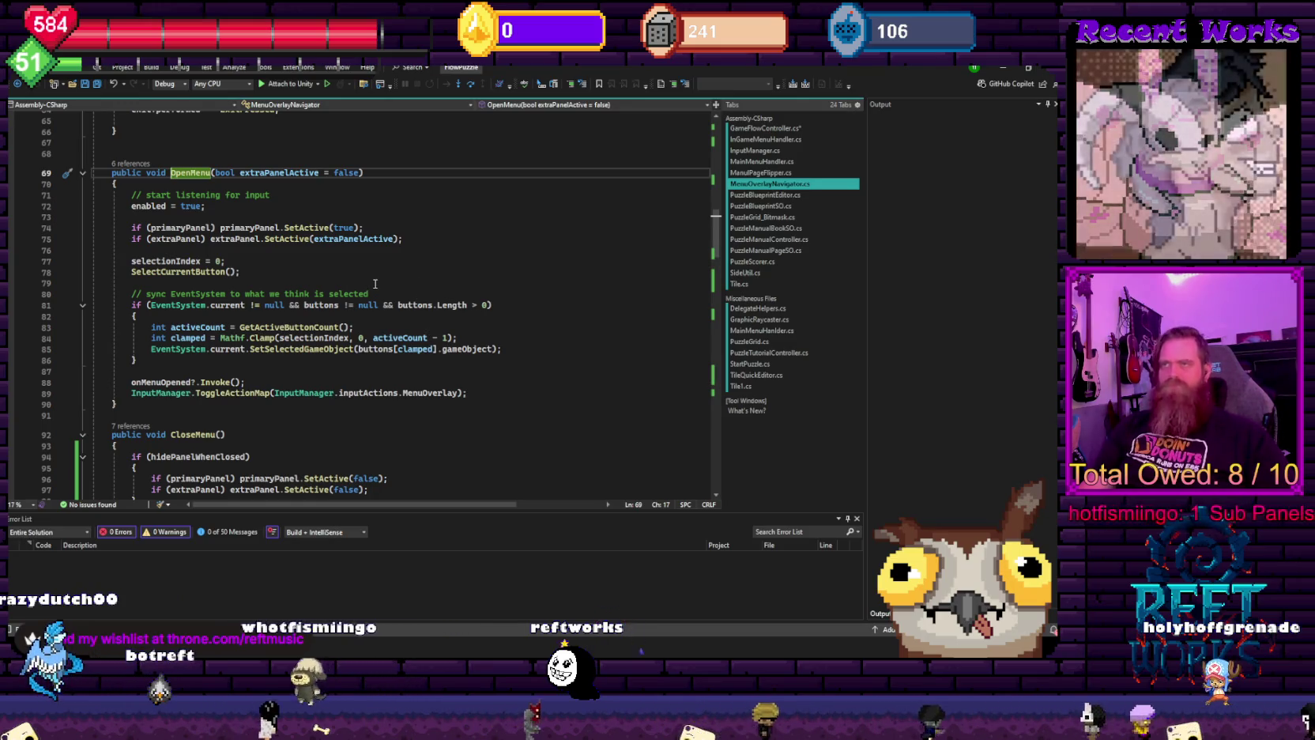
- Write public void ShowUI(bool showUI) above CloseMenu with body primaryPanel.SetActive(true);
left_click(132, 415)
type("public void ShowUI(")
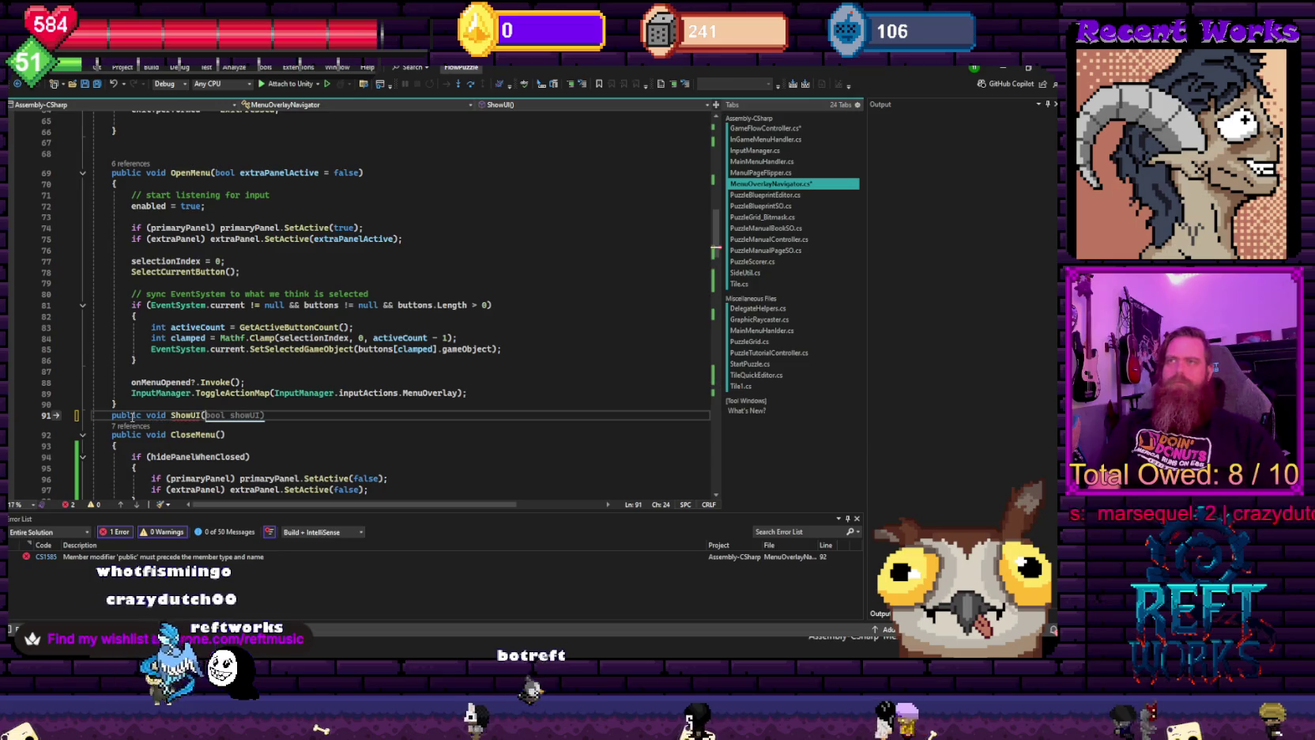
type("bool showUI")
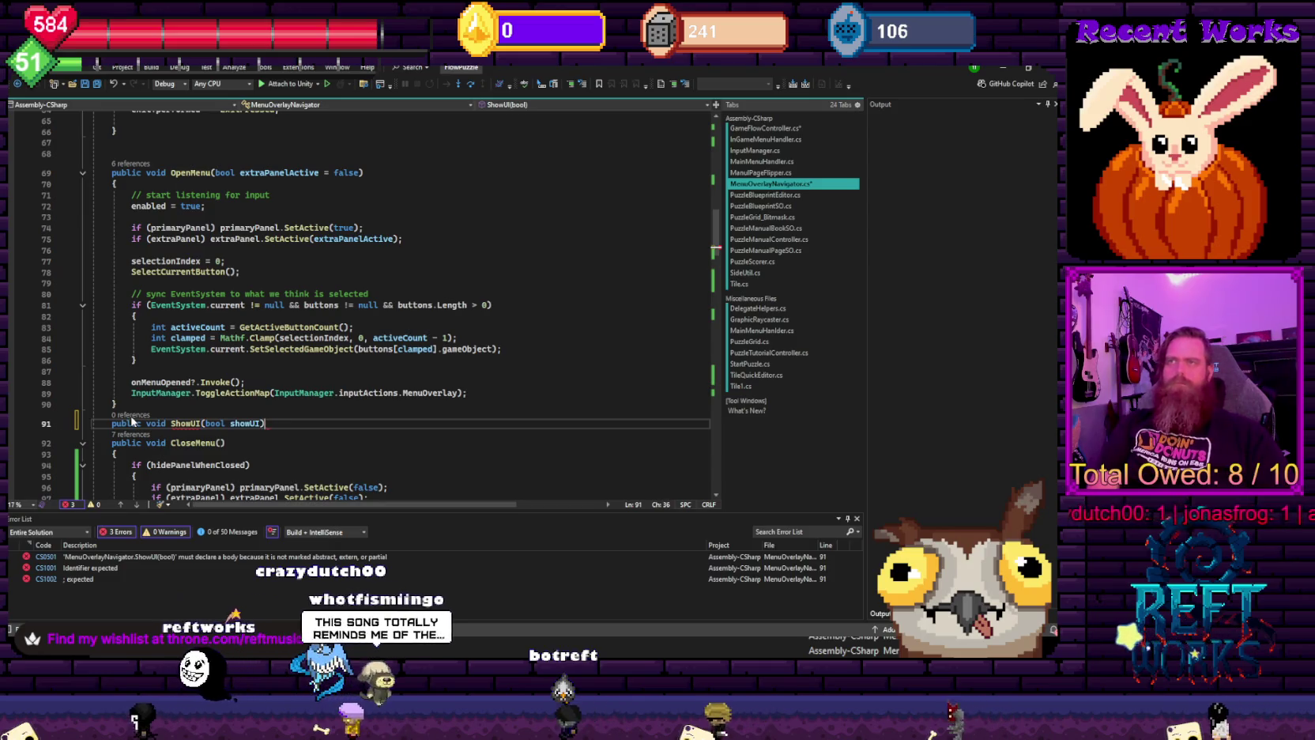
key("Return")
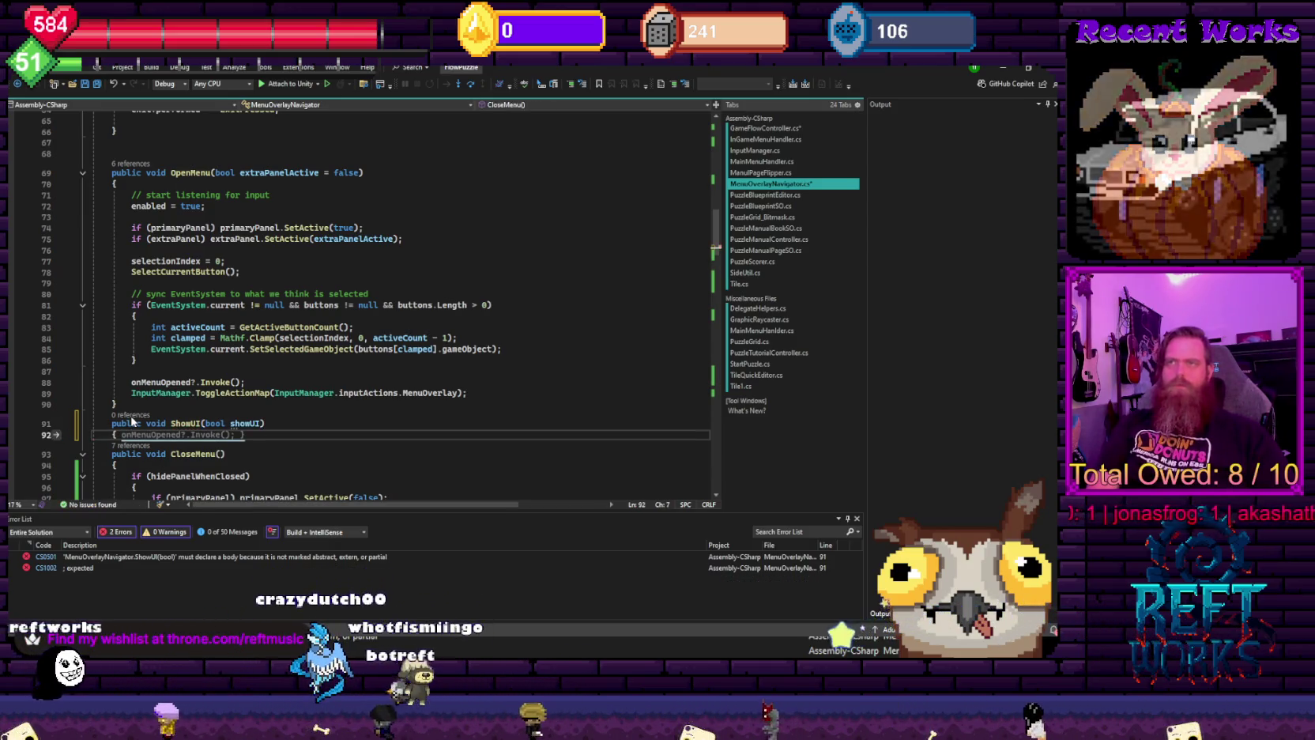
type("{")
key("Return")
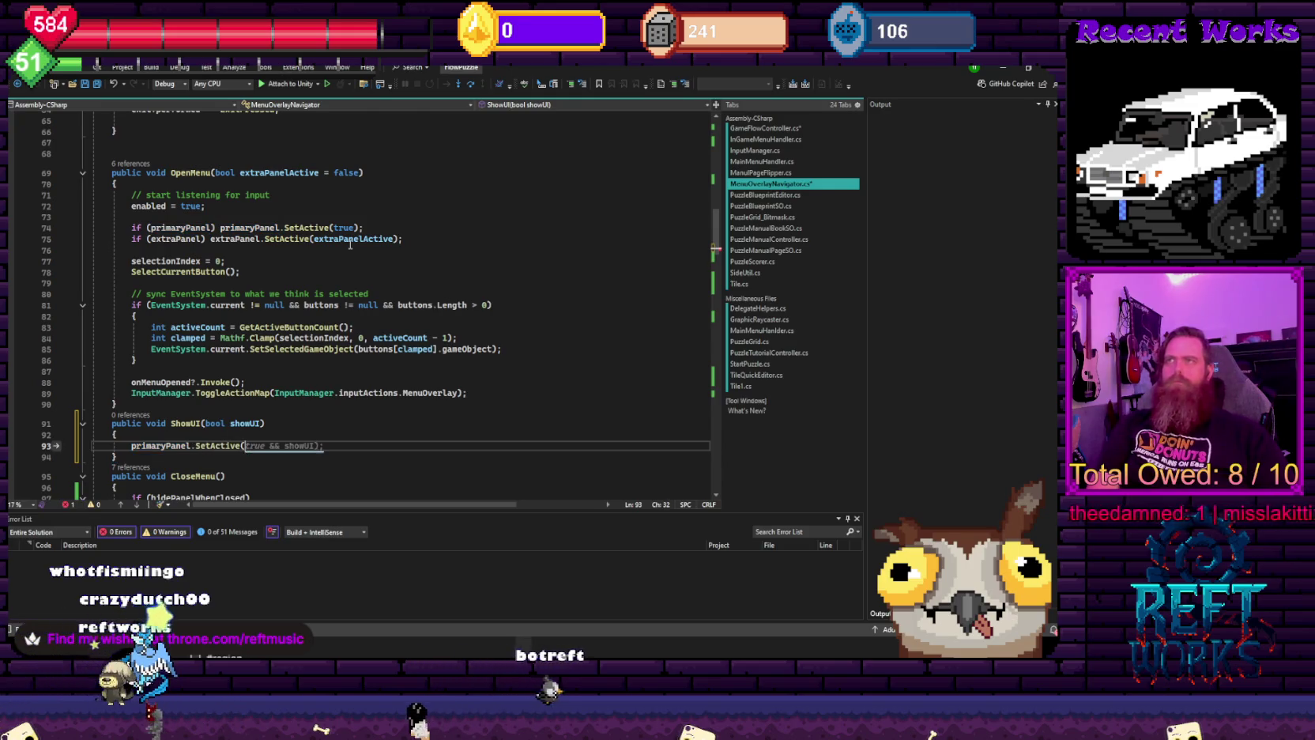
type("true);")
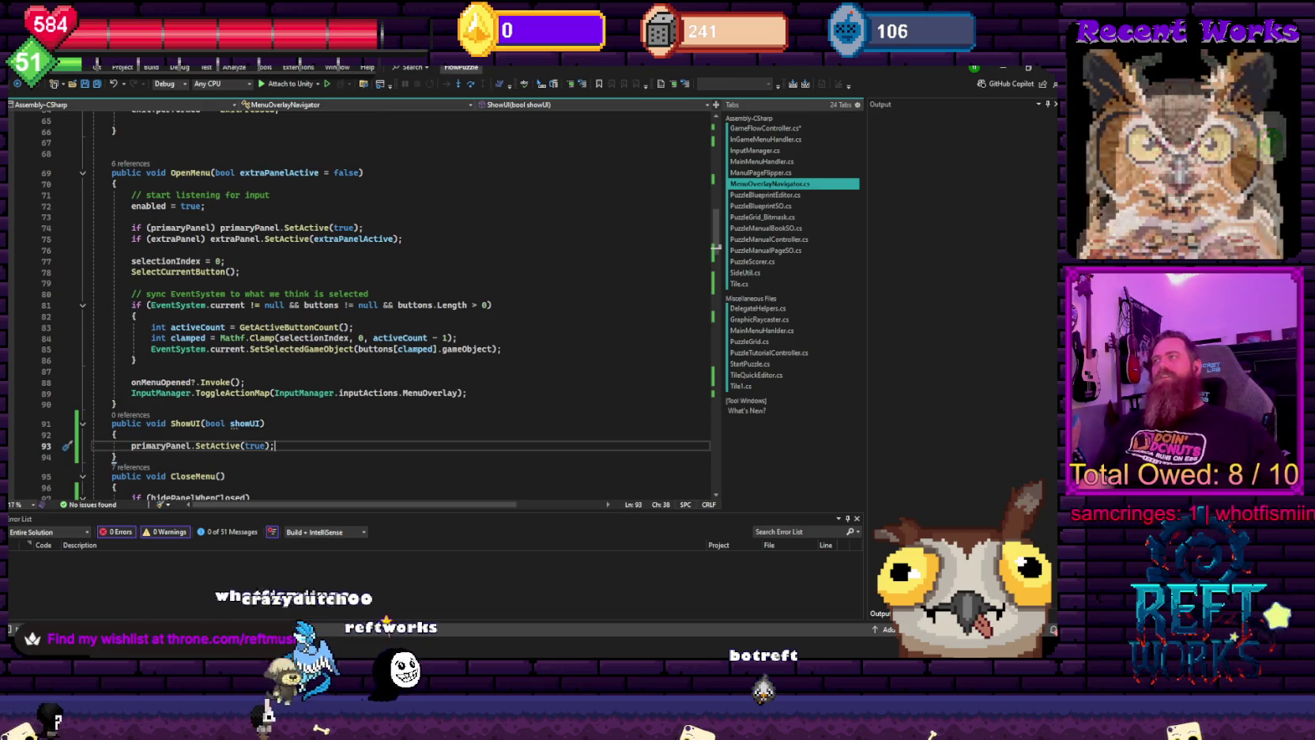
left_click(446, 180)
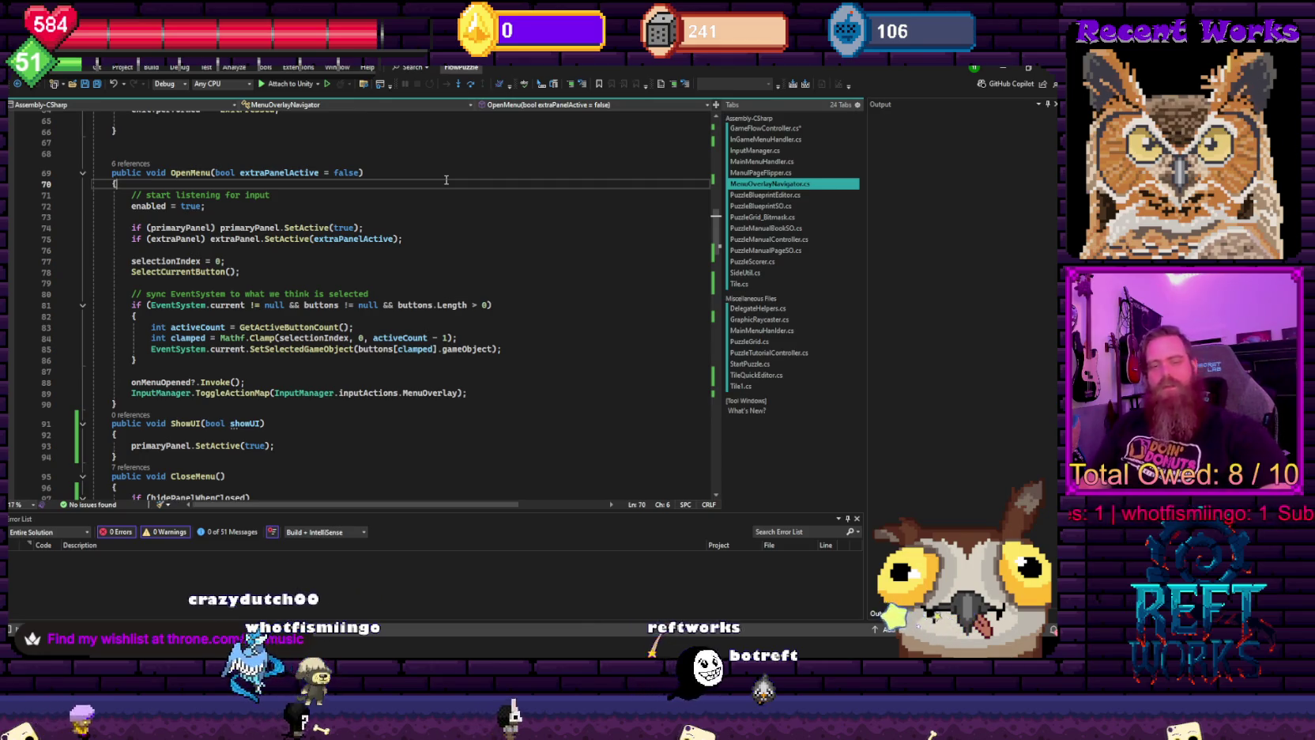
- After reviewing OpenMenu, ShowUI and GetActiveButtonCount, delete the extra blank lines at the end of OnEnable
left_click(427, 227)
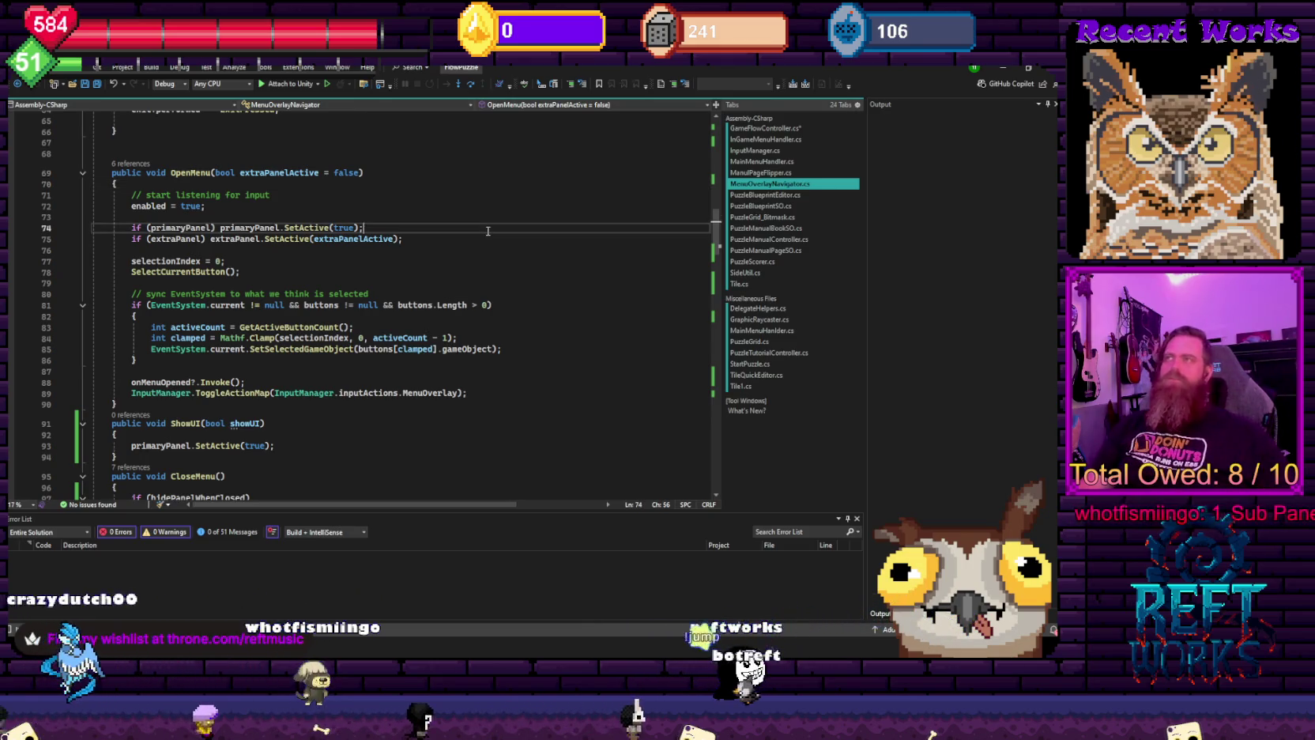
scroll(358, 332, "down", 3)
left_click(376, 335)
scroll(372, 343, "down", 5)
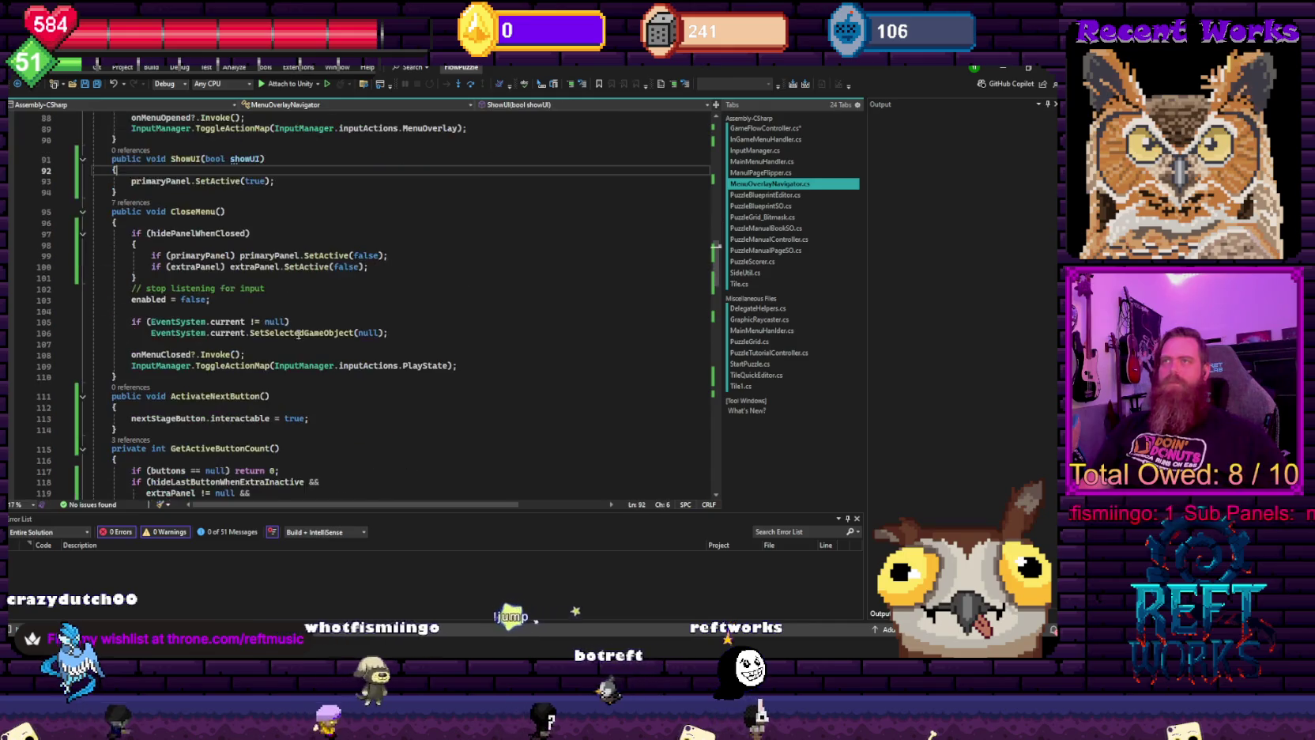
scroll(335, 354, "down", 3)
left_click(335, 354)
scroll(335, 354, "up", 12)
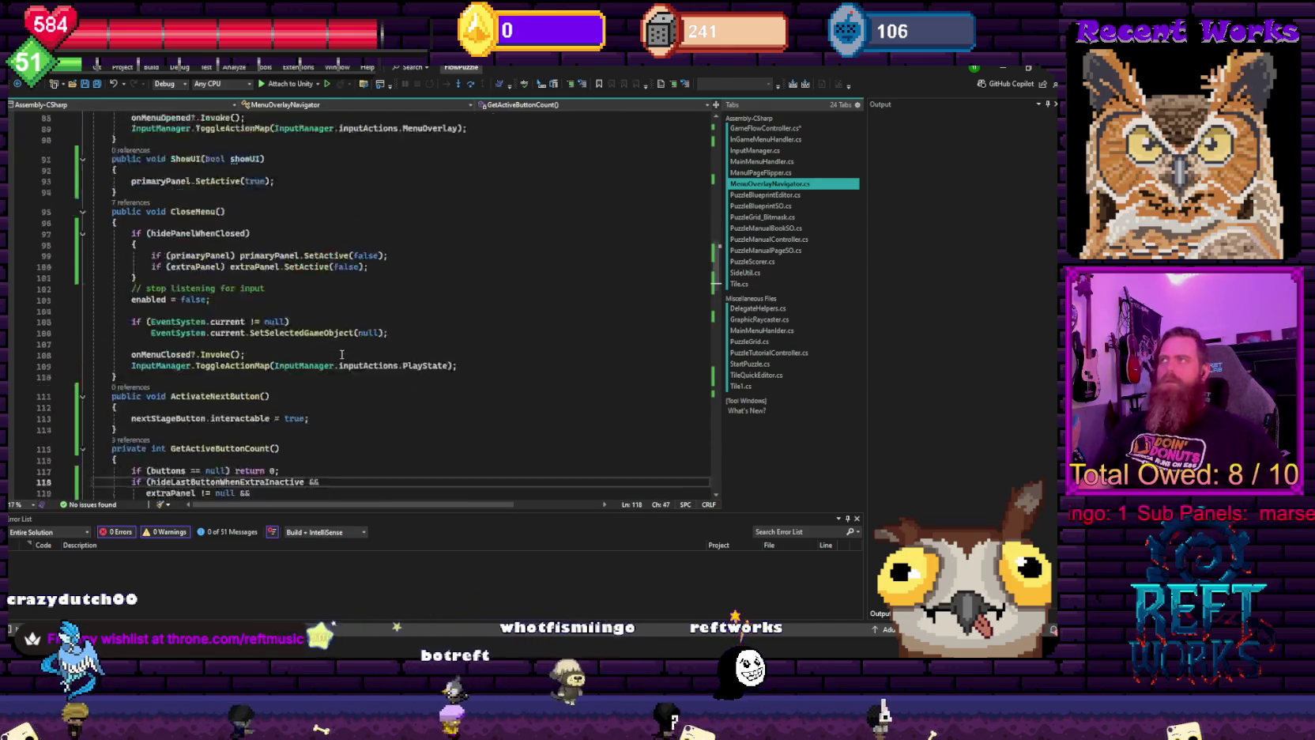
scroll(232, 381, "up", 11)
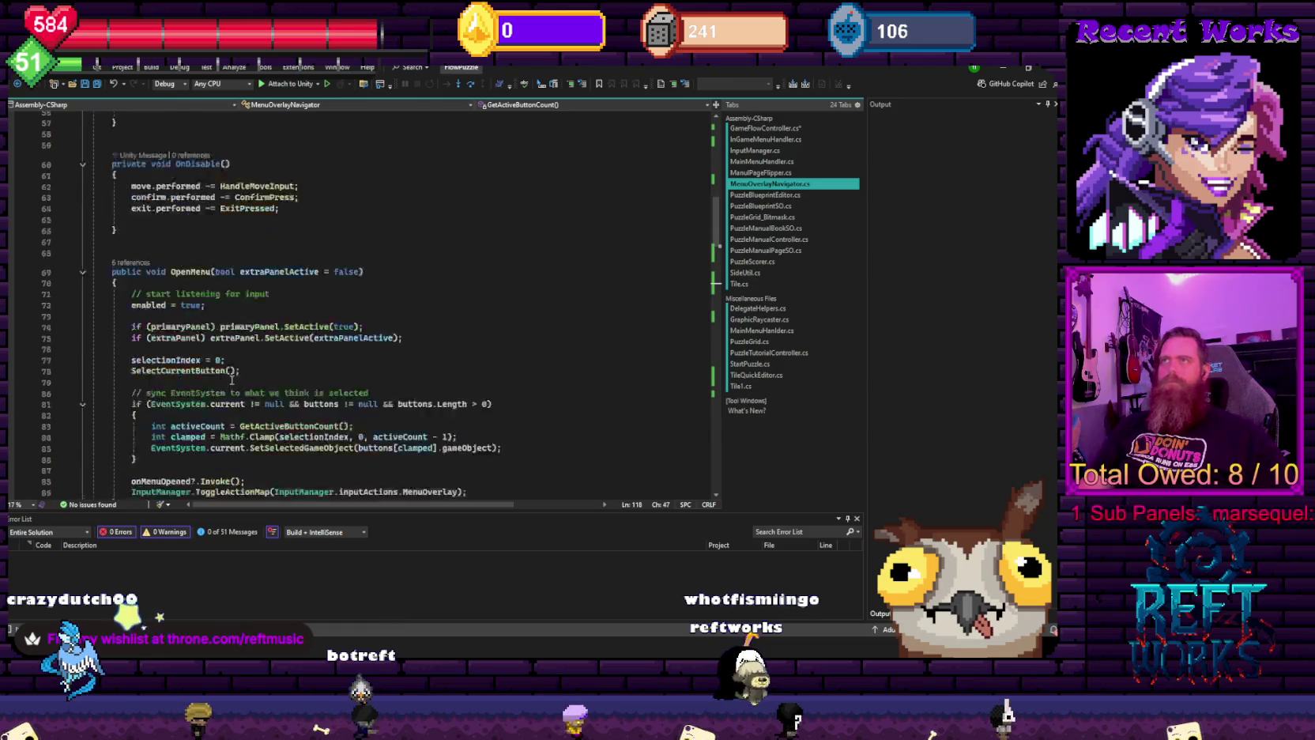
left_click(312, 420)
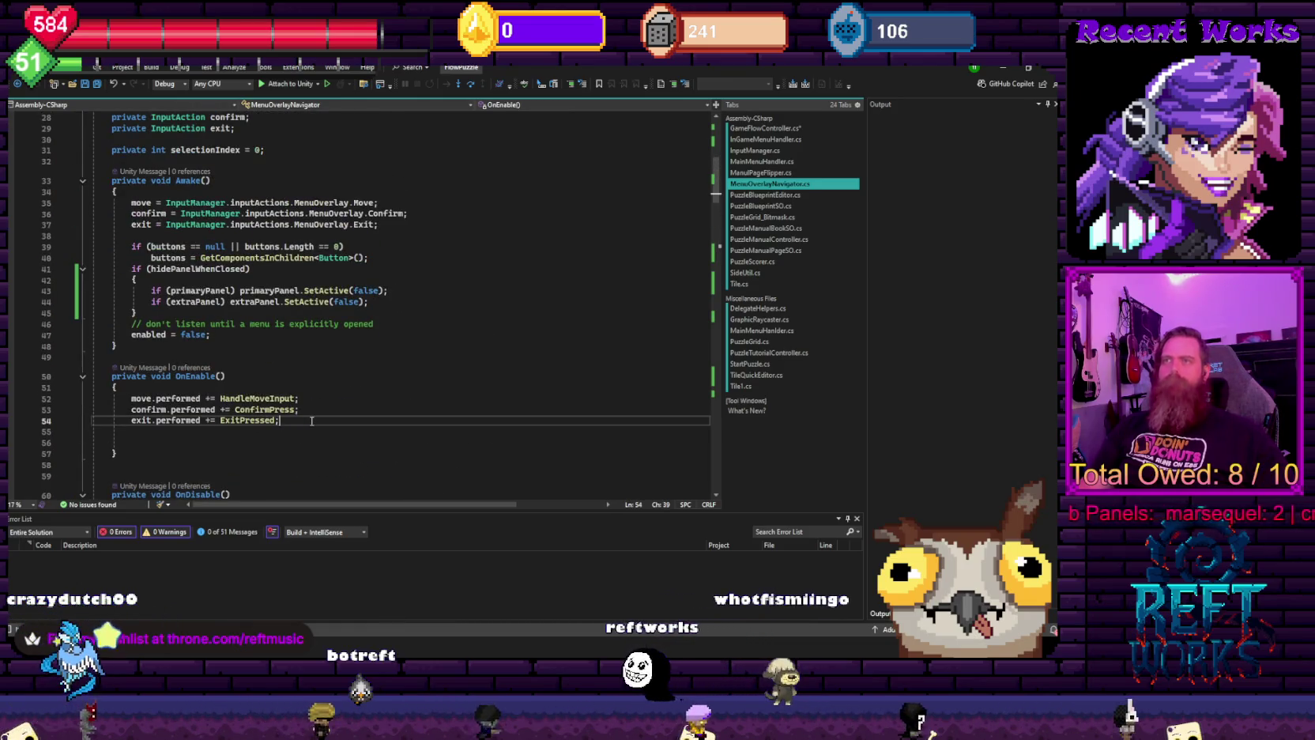
key("Delete")
key("Delete")
key("Down")
key("Down")
key("Down")
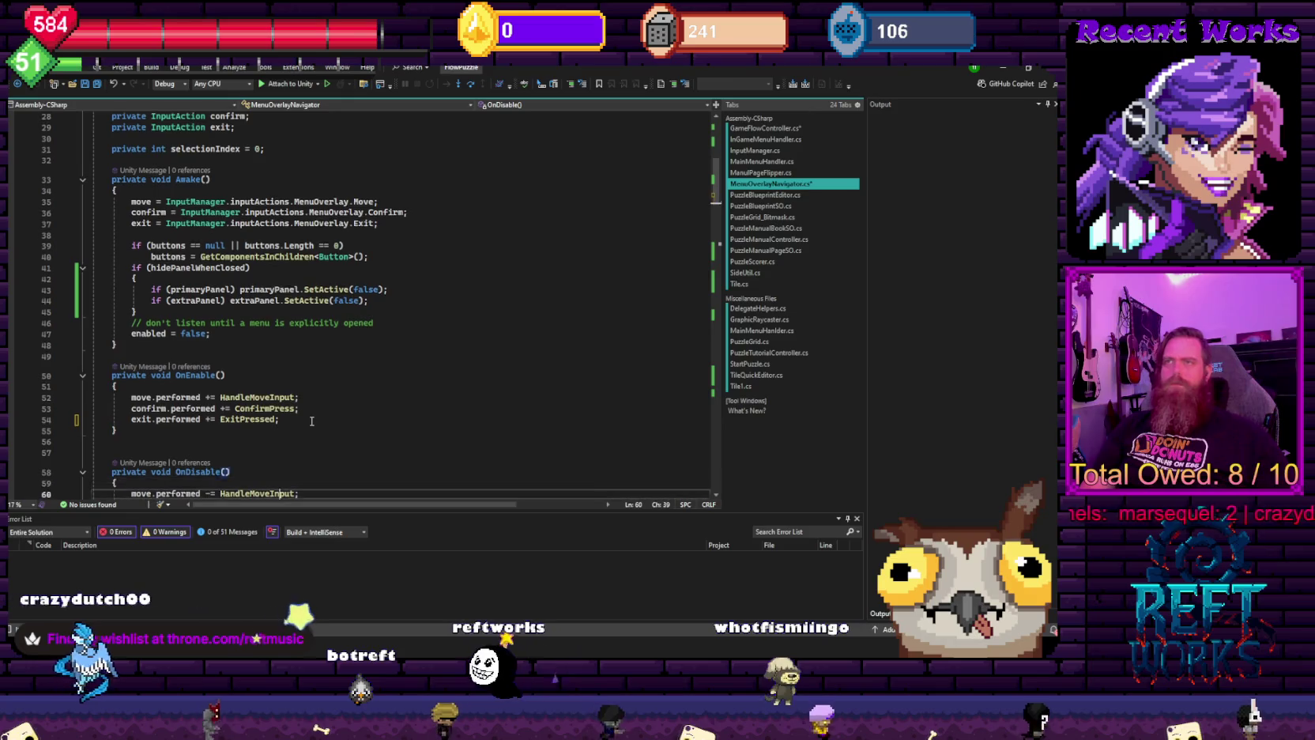
key("Up")
key("Up")
key("Up")
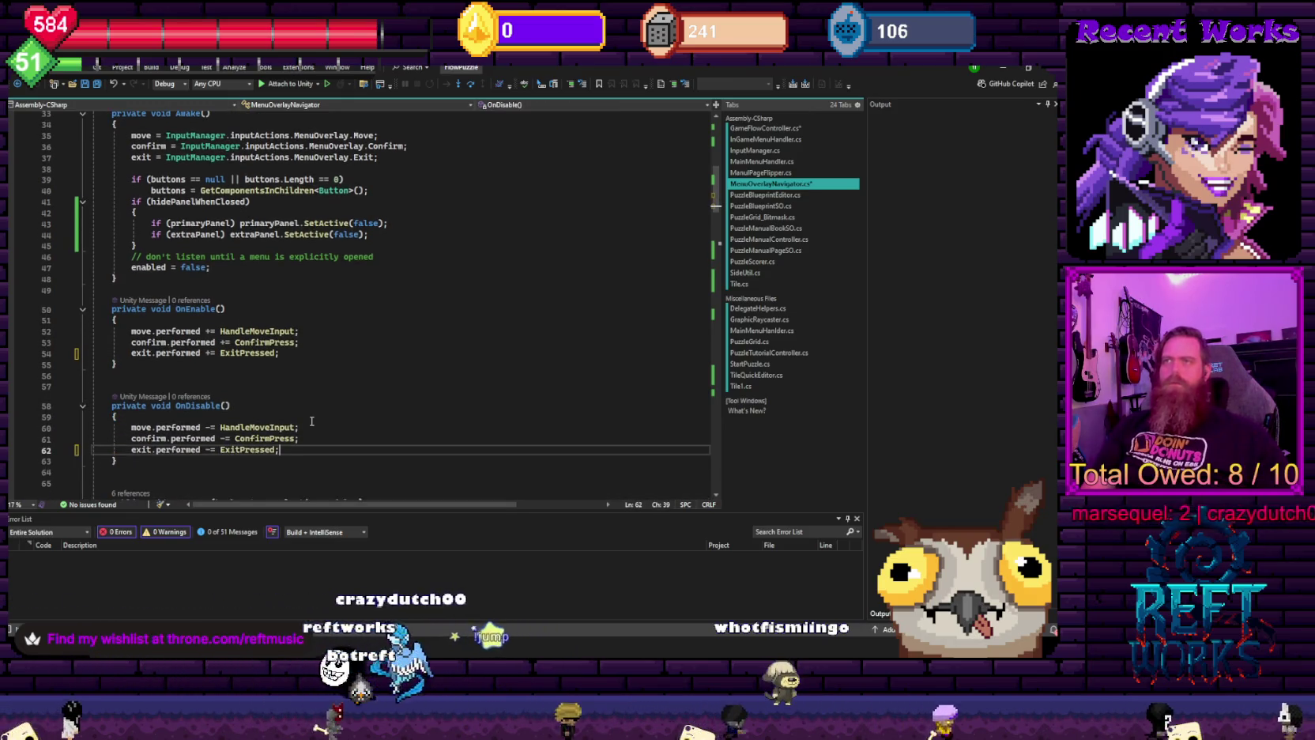
key("Delete")
key("Delete")
key("Delete")
key("ctrl+s")
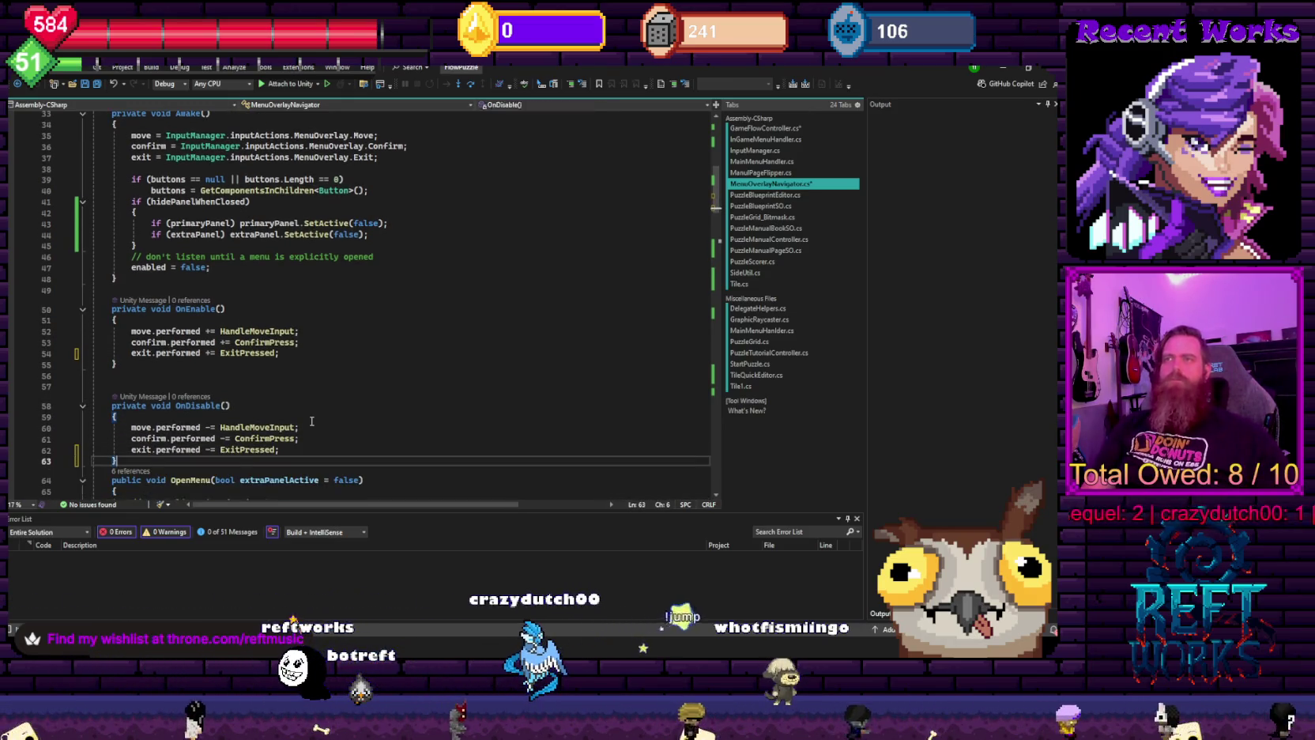
key("Up")
key("Up")
key("Up")
key("Delete")
key("Delete")
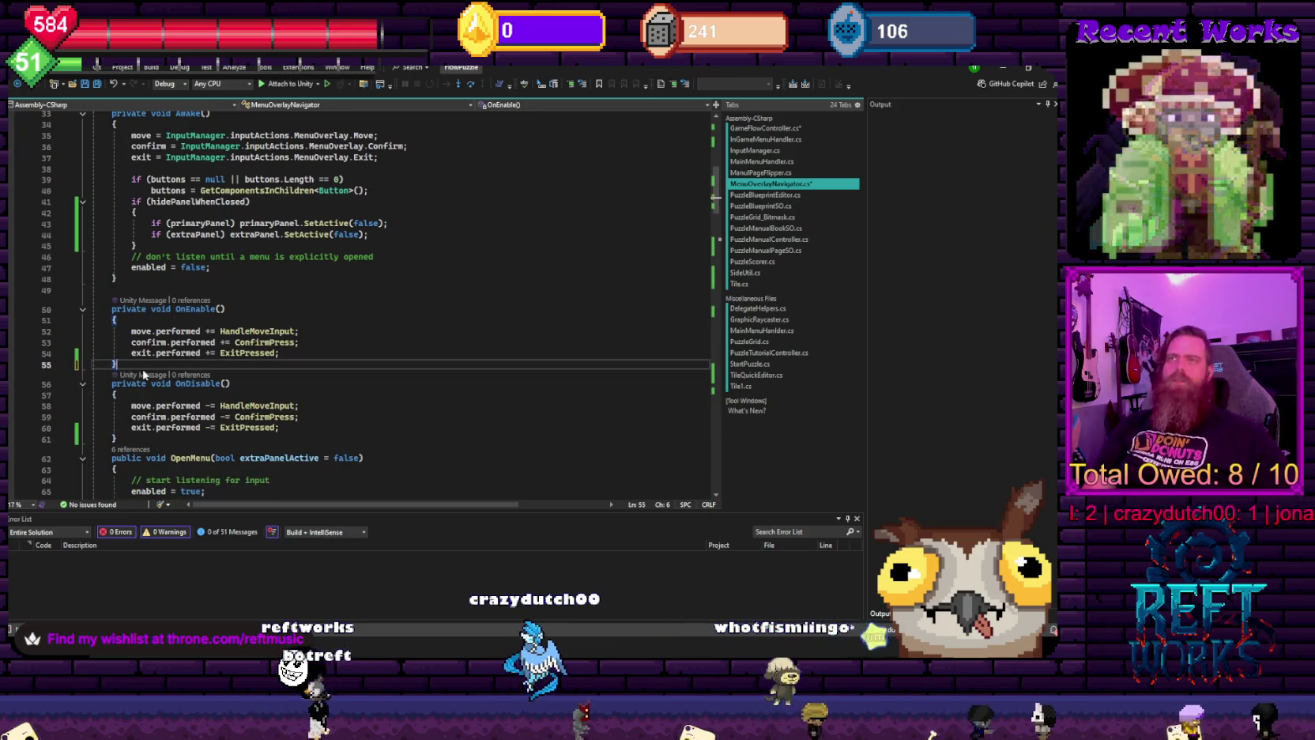
scroll(145, 257, "up", 5)
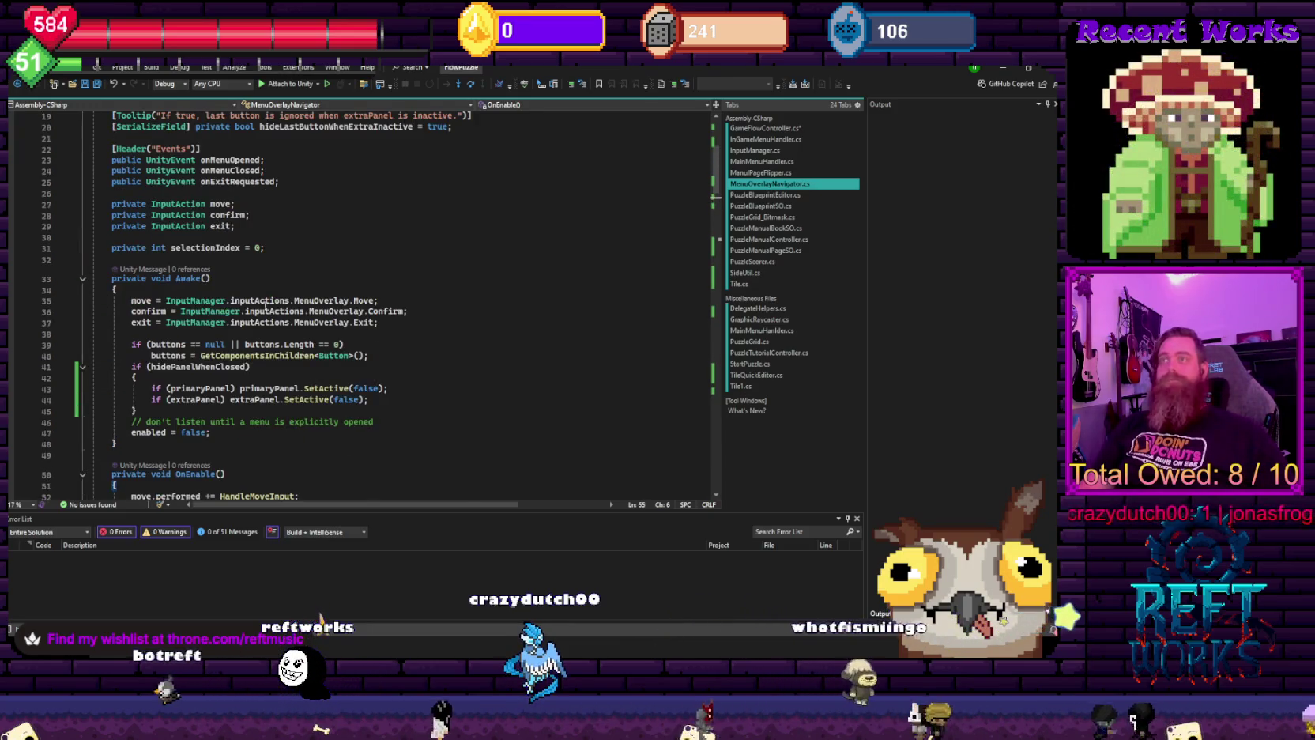
scroll(242, 226, "down", 14)
scroll(241, 225, "down", 11)
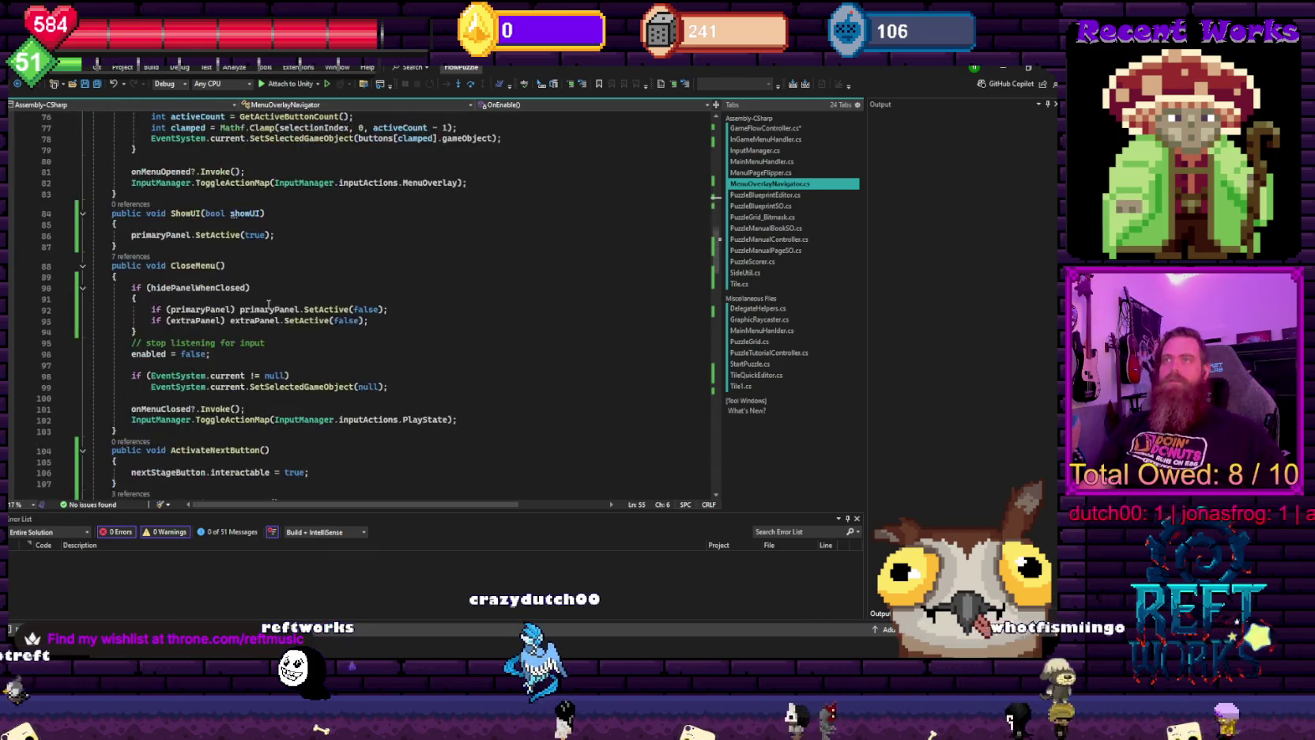
left_click_drag(117, 315, 282, 304)
scroll(371, 385, "down", 5)
left_click(301, 264)
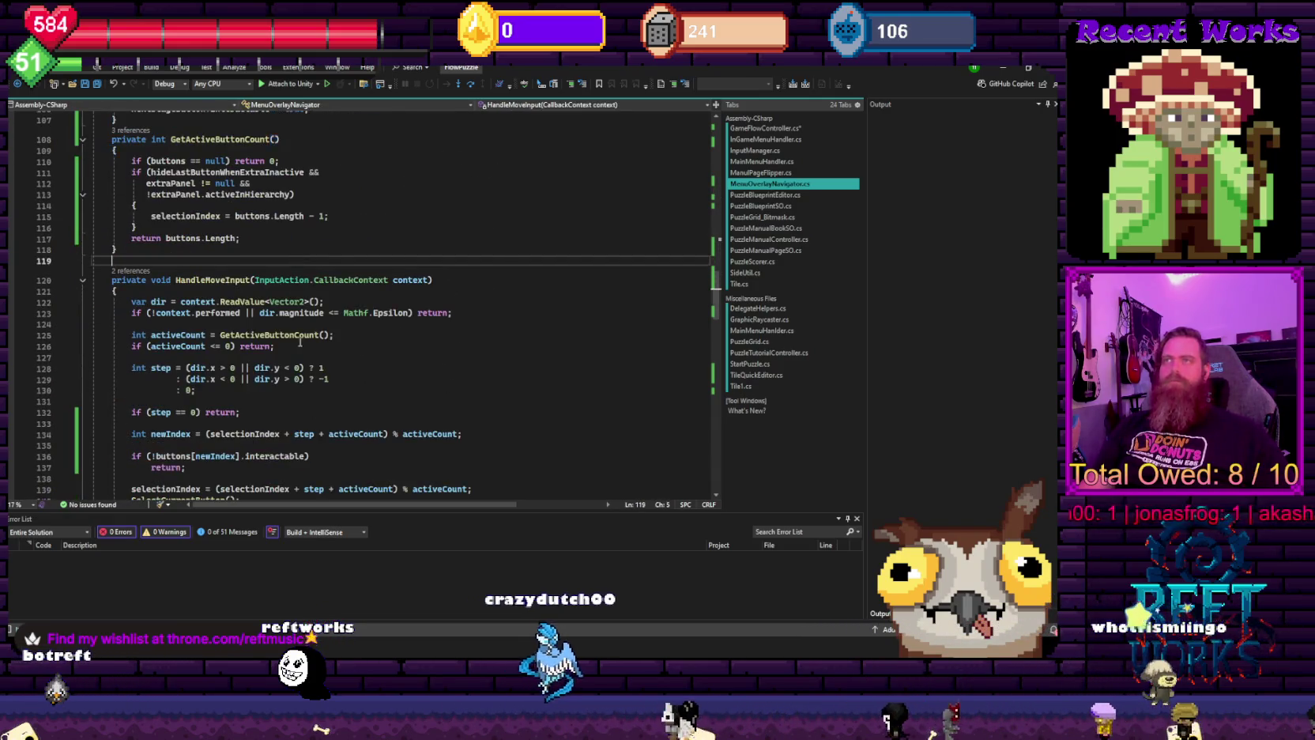
scroll(295, 338, "down", 5)
scroll(294, 337, "down", 13)
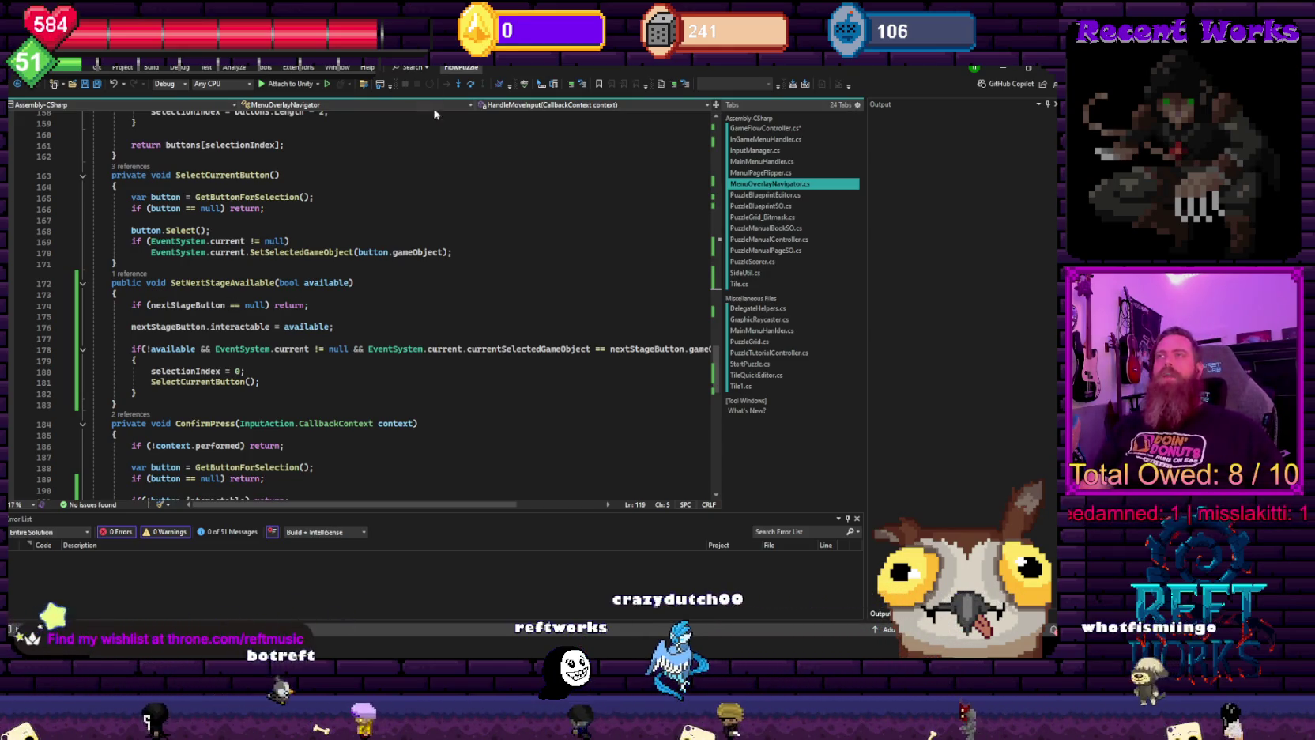
- Review GetButtonForSelection, ConfirmPress's button invoke and HandleMoveInput's step calculation
left_click(407, 143)
key("Down")
scroll(411, 158, "down", 9)
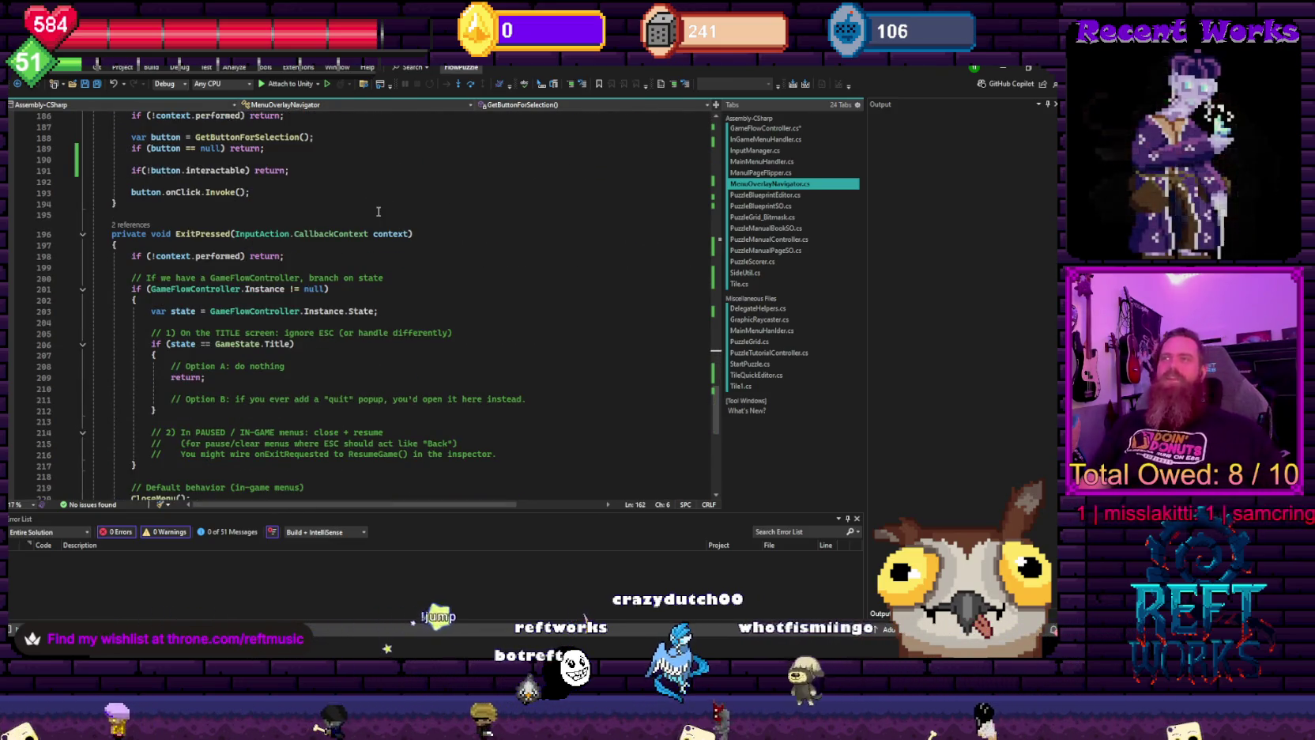
scroll(350, 305, "down", 3)
scroll(332, 332, "up", 5)
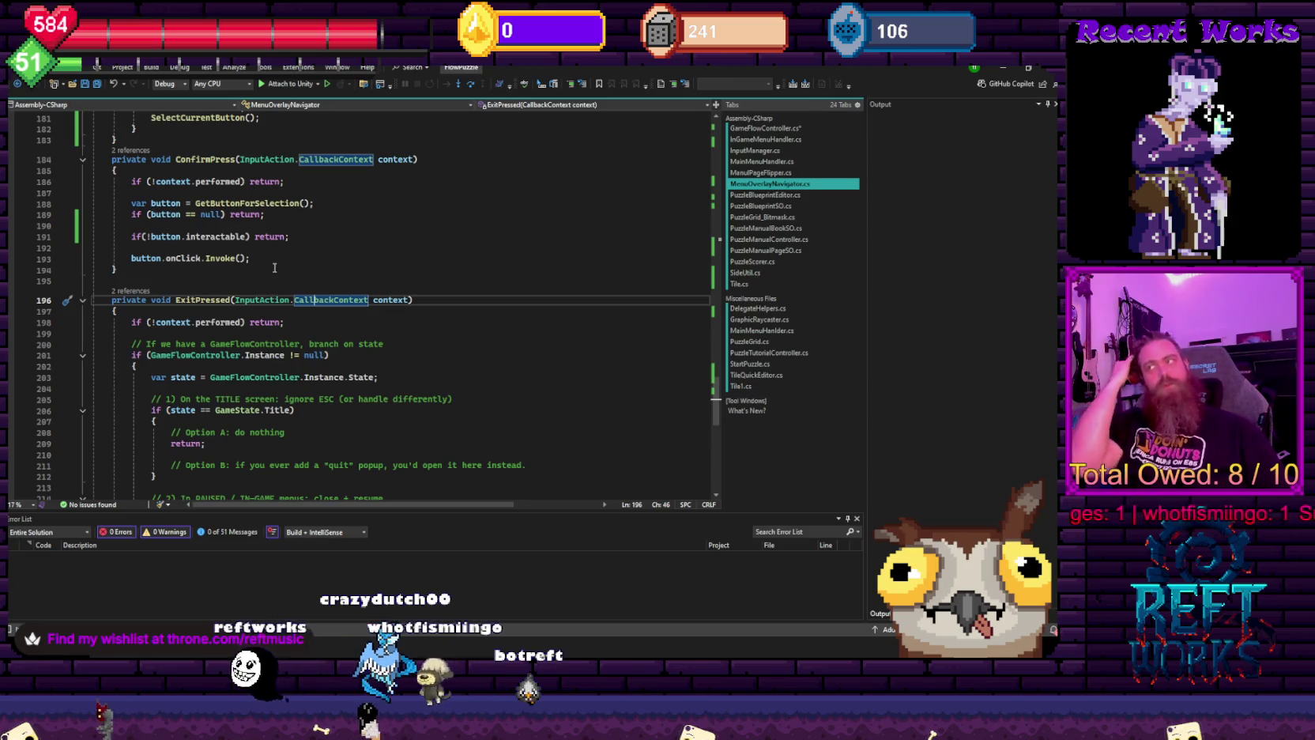
left_click(276, 262)
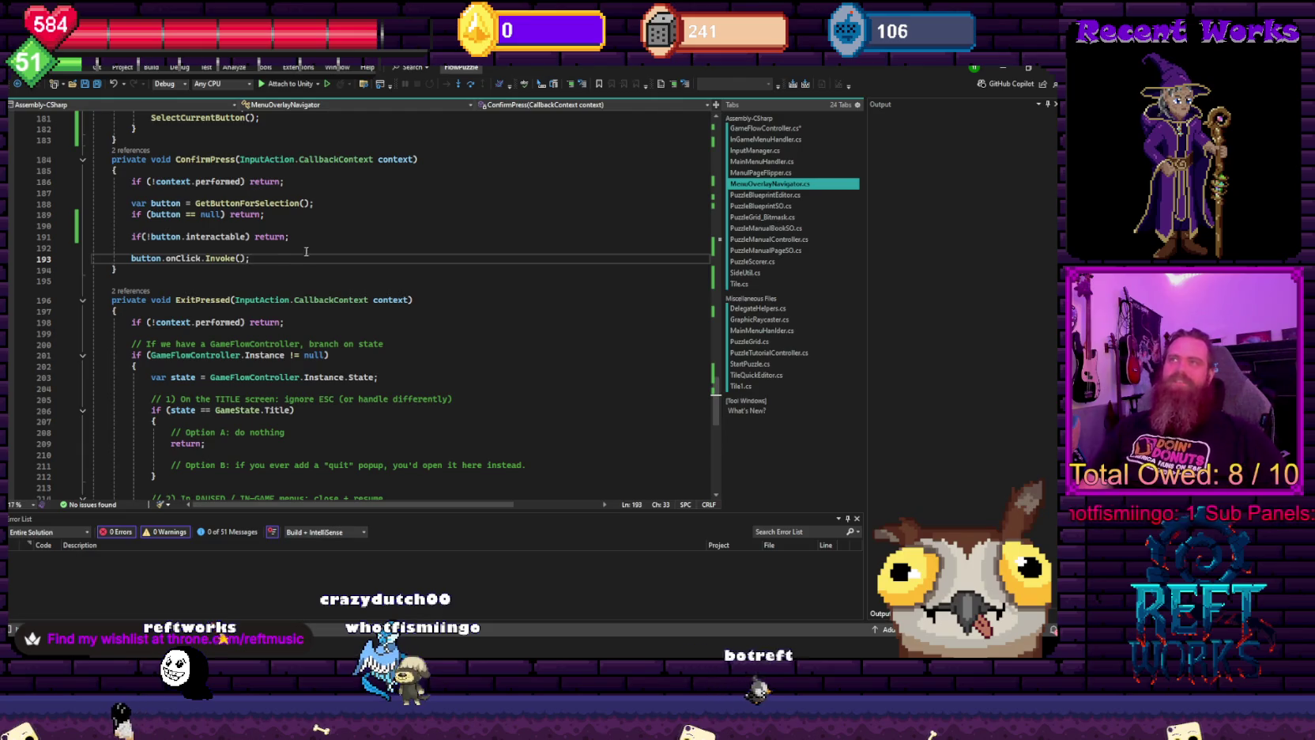
scroll(305, 251, "up", 5)
scroll(289, 267, "up", 19)
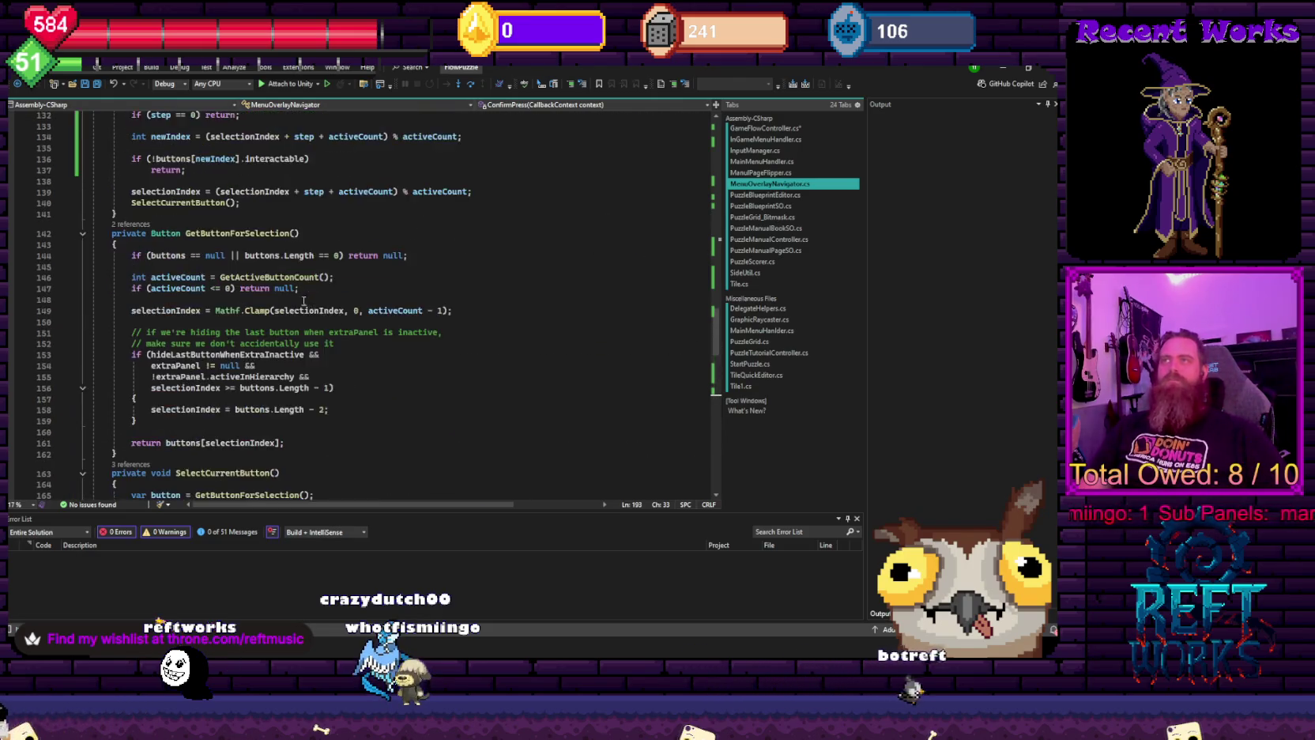
left_click(332, 205)
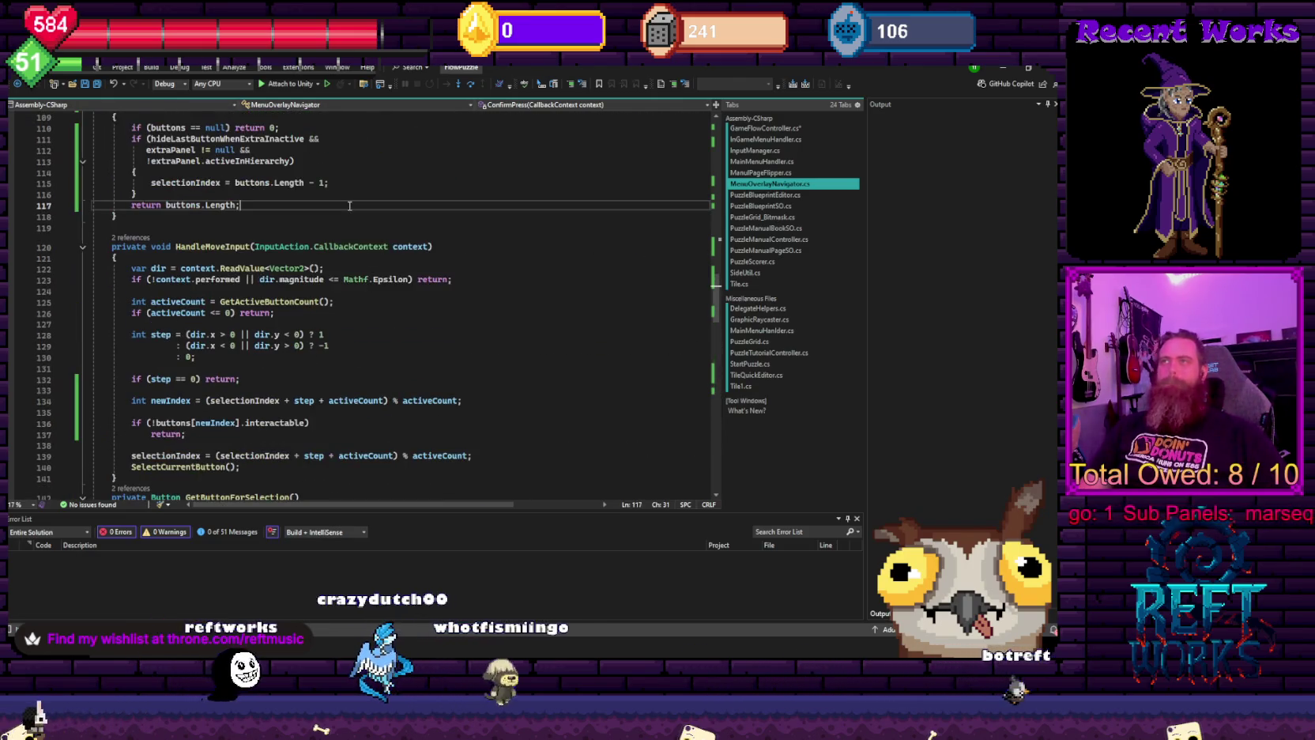
left_click(396, 356)
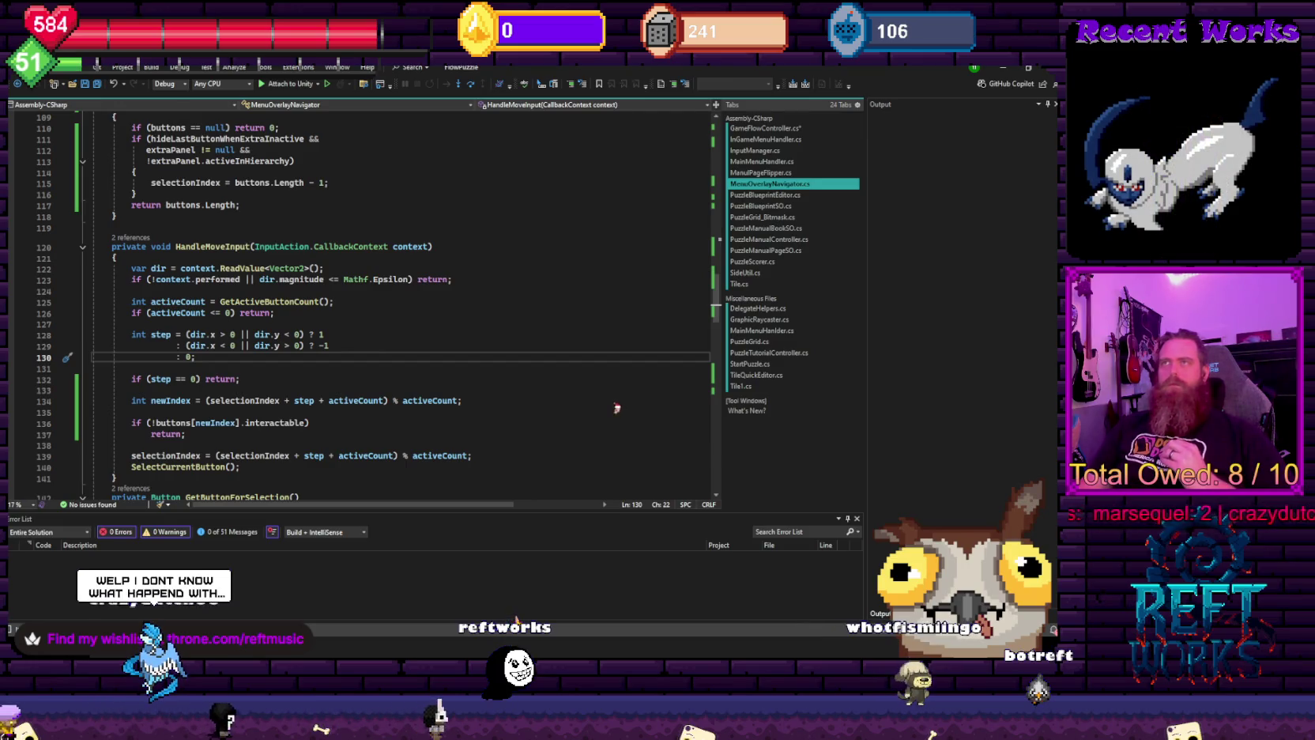
- Navigate back to GetActiveButtonCount and switch over to the Unity editor
key("ctrl+minus")
scroll(438, 439, "up", 7)
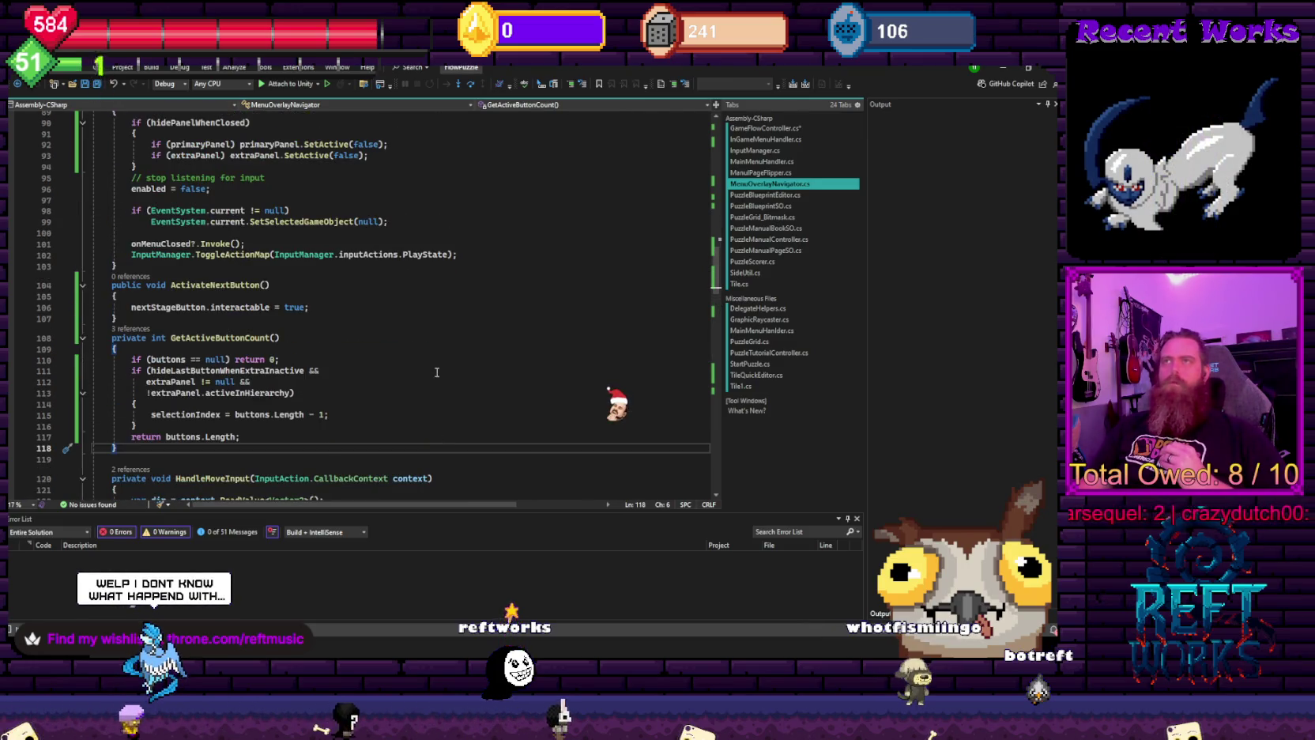
scroll(436, 372, "up", 5)
scroll(436, 371, "up", 5)
key("alt+Tab")
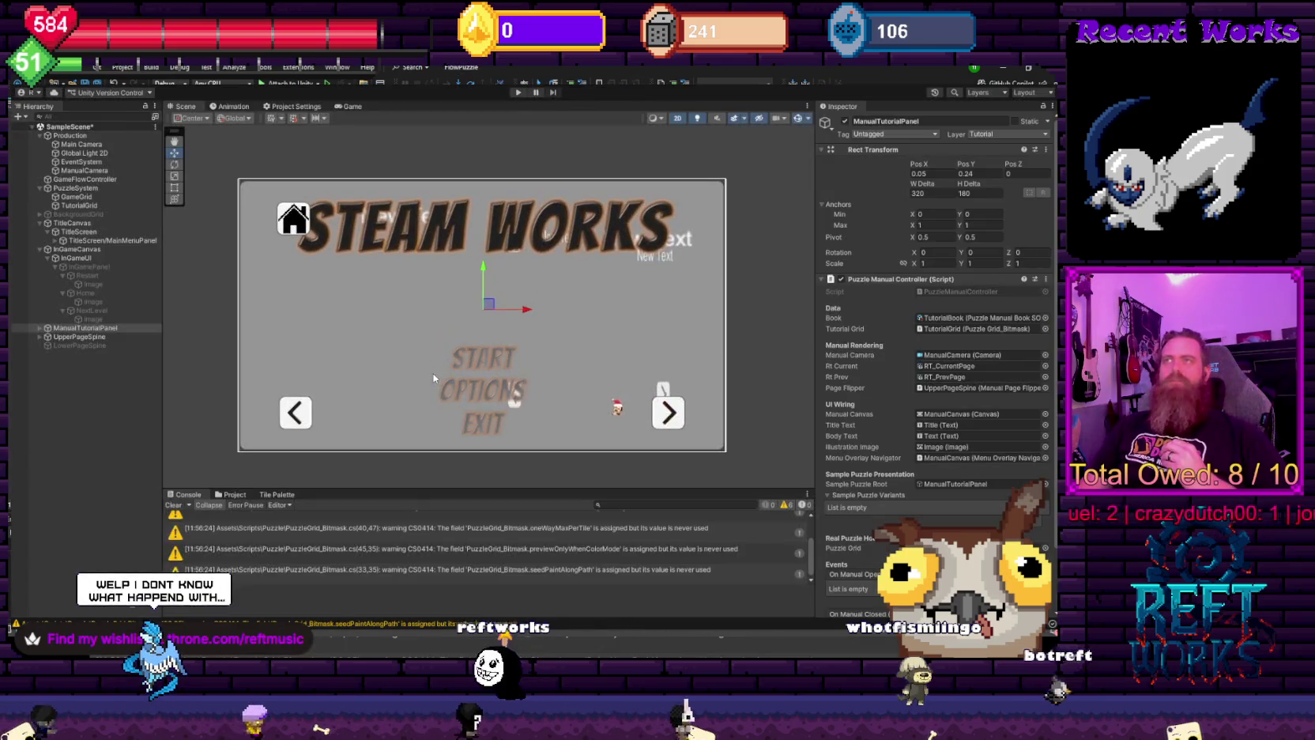
- Start play mode, stop it, and start it again to load the pipe puzzle grid
left_click(516, 93)
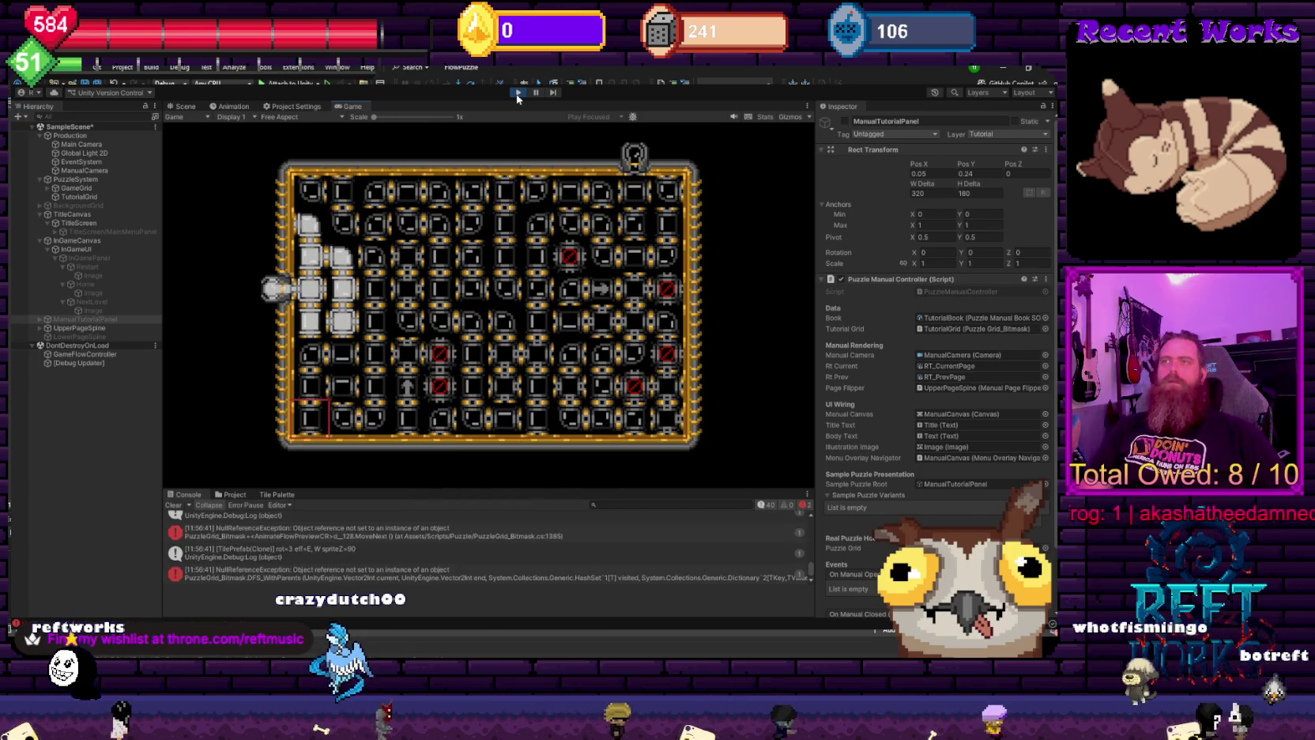
left_click(518, 98)
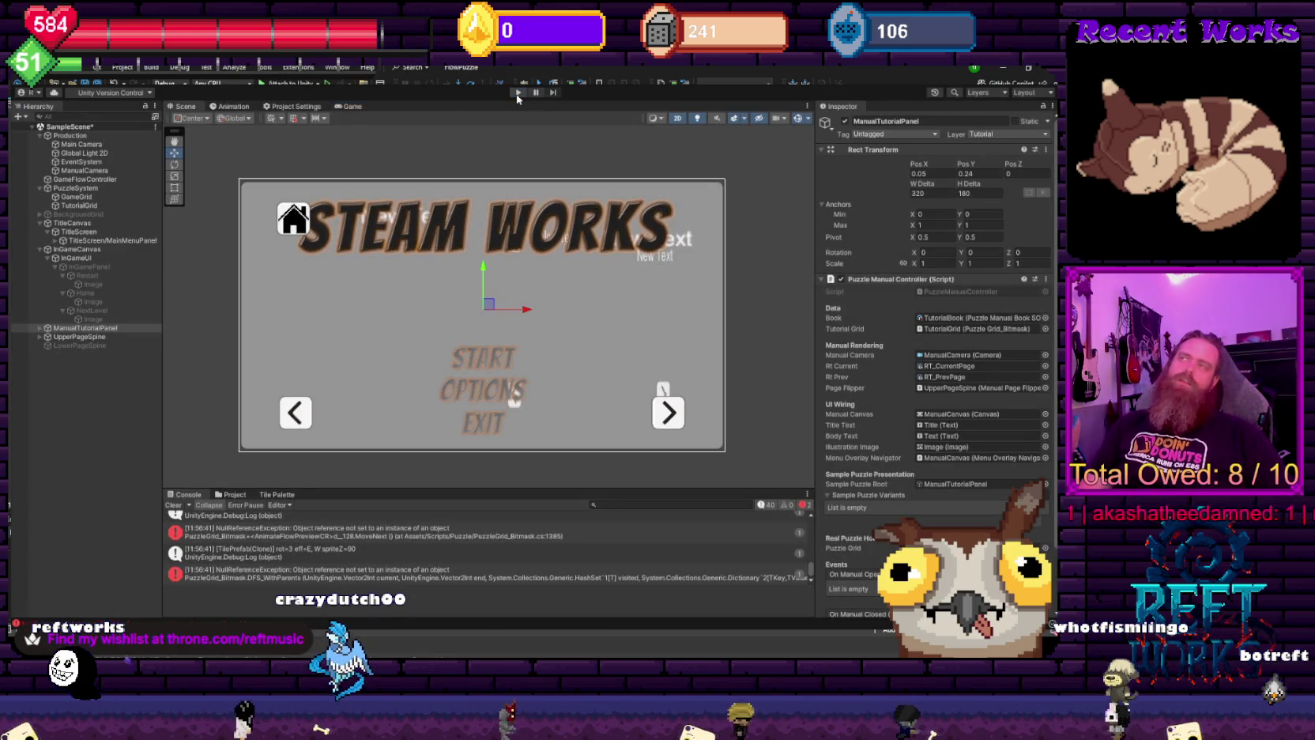
left_click(518, 93)
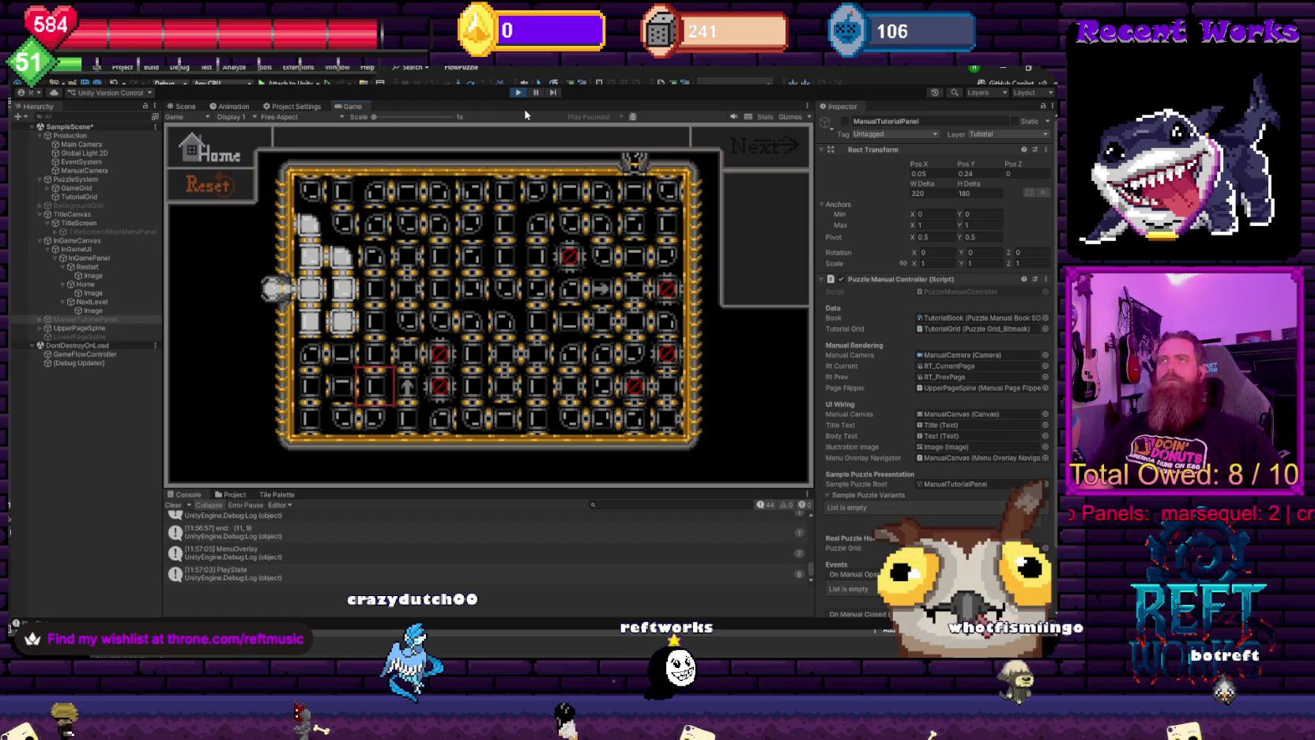
- Move the tile selection across the board and rotate pipe tiles along the path
key("Right")
key("Right")
key("Right")
key("Up")
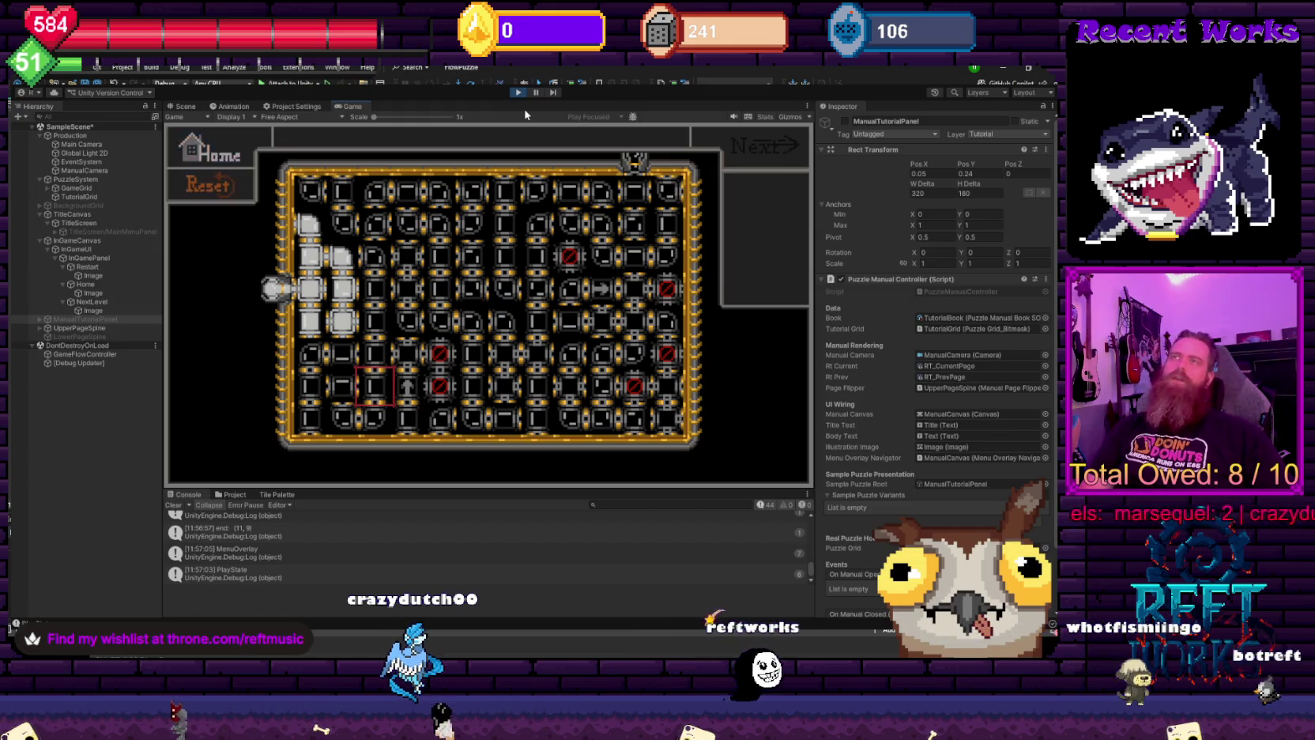
key("Left")
key("Left")
key("Left")
key("Up")
key("Up")
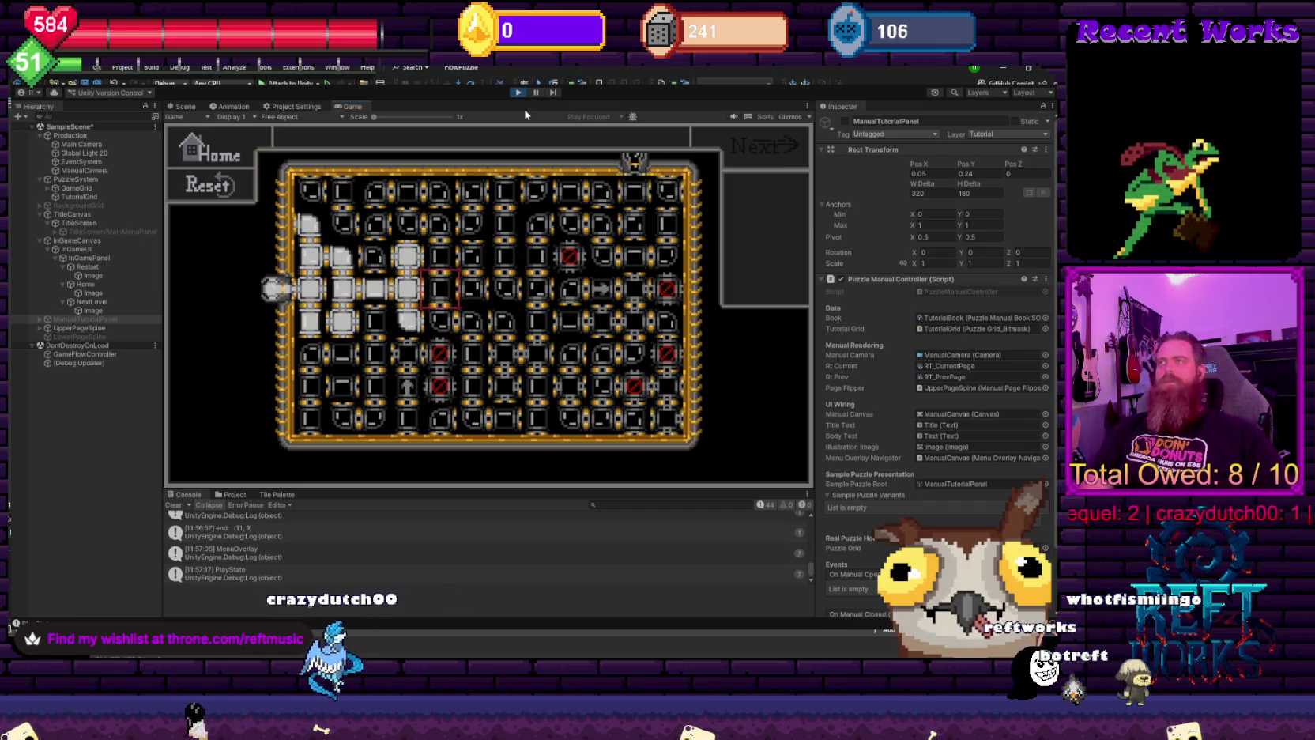
key("Right")
key("Right")
key("Right")
key("space")
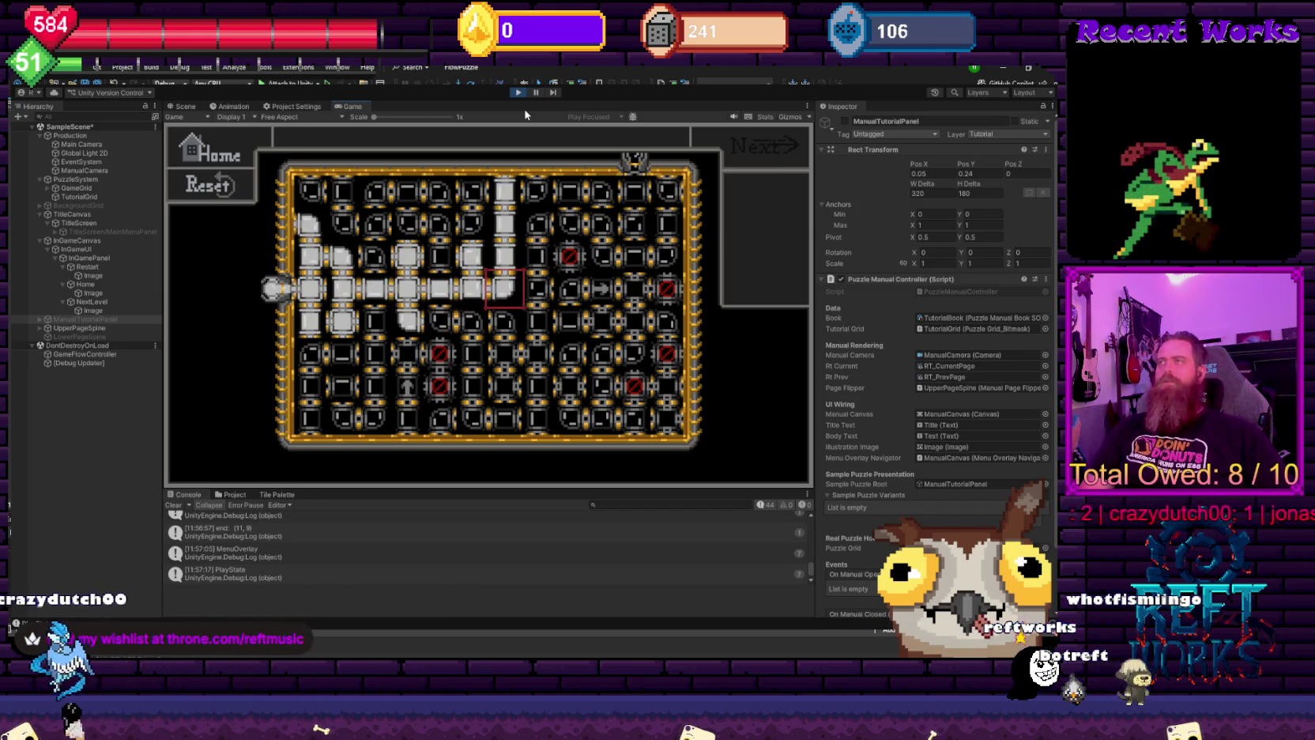
key("Down")
key("Right")
key("Right")
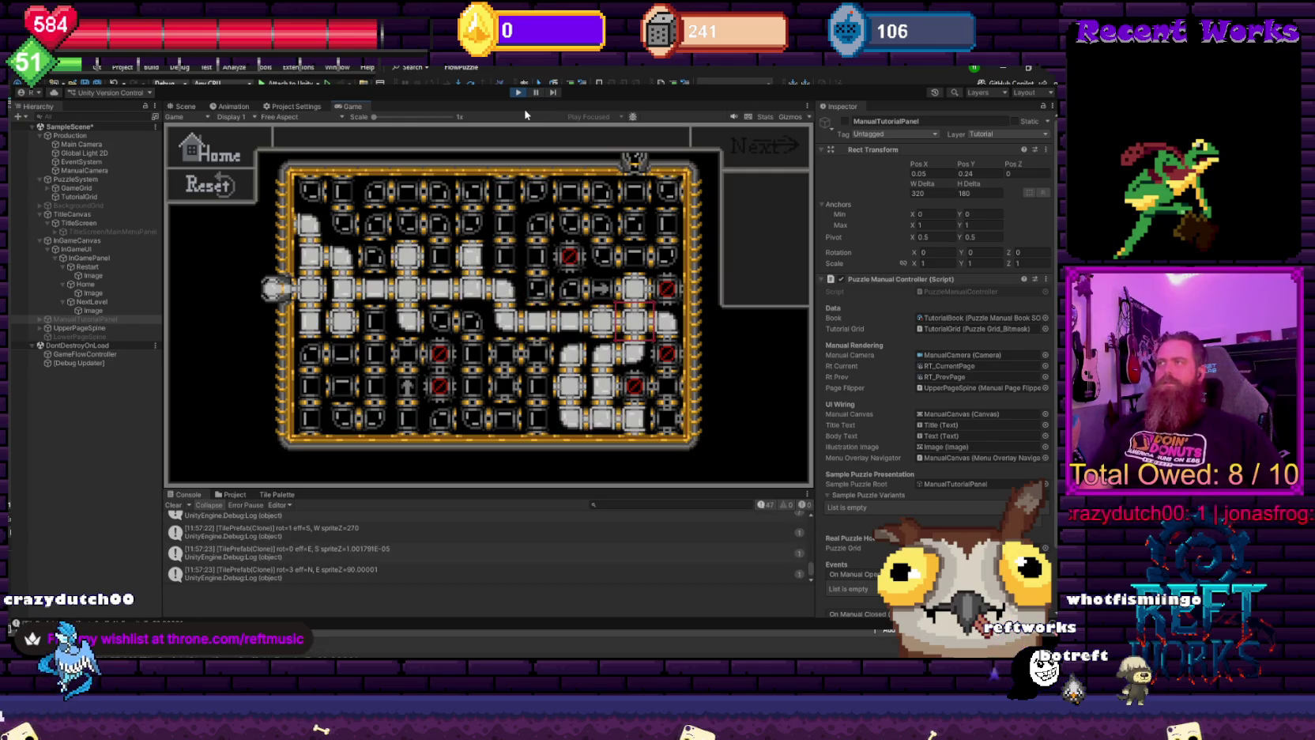
- Rotate more tiles to reroute and complete the pipe flow, finish the level, and stop play mode
key("space")
key("Up")
key("space")
key("space")
key("Up")
key("Up")
key("Up")
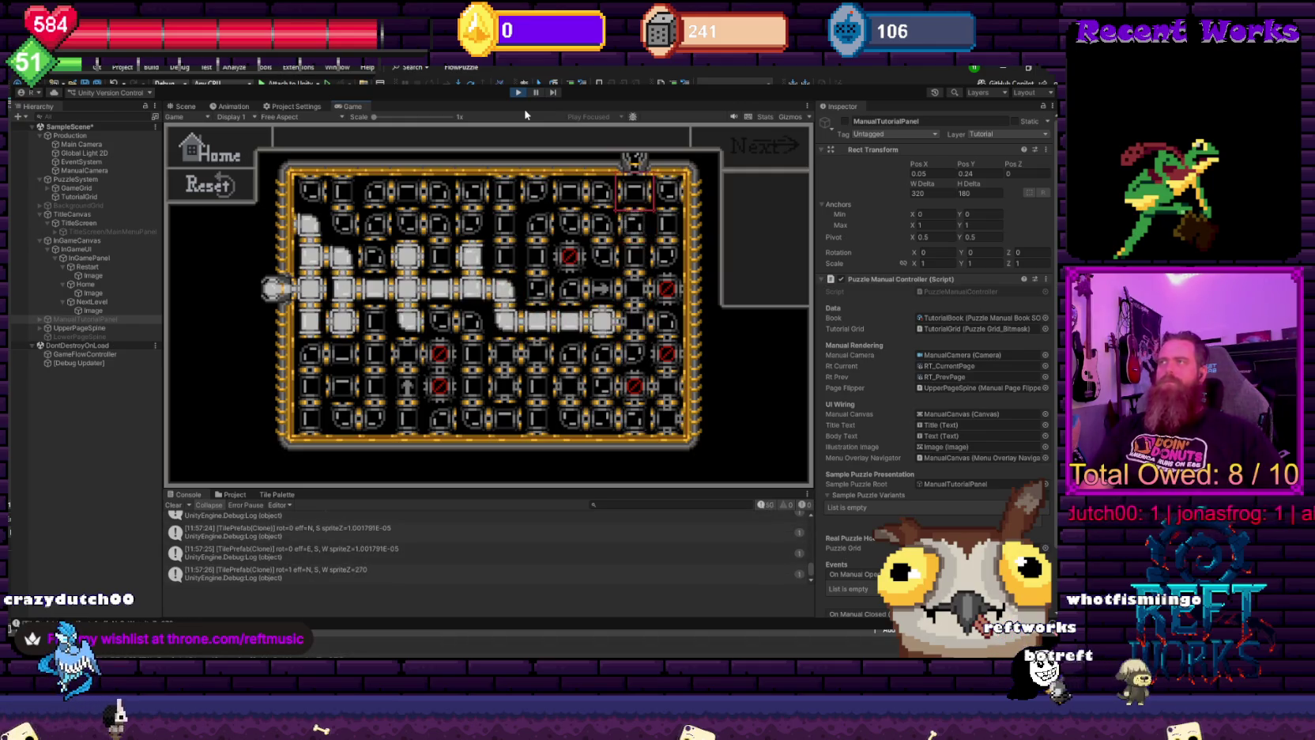
key("Escape")
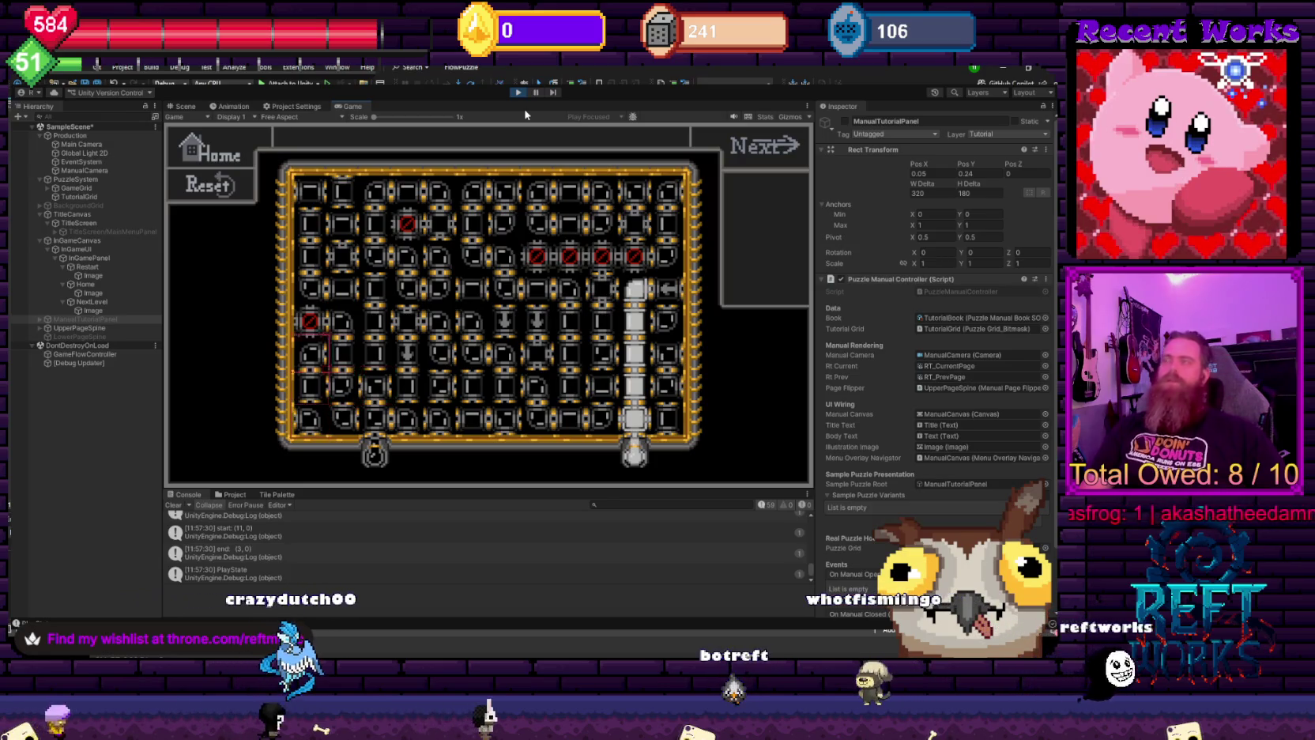
key("Right")
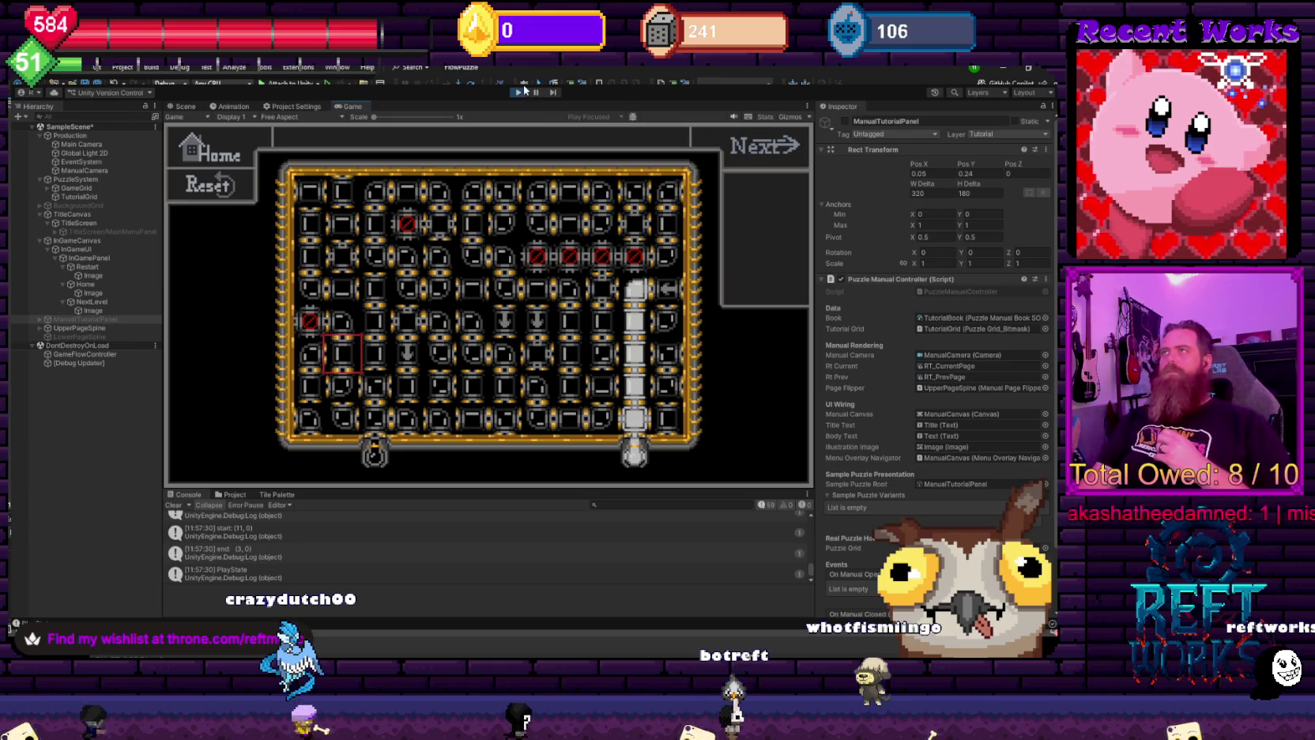
left_click(518, 91)
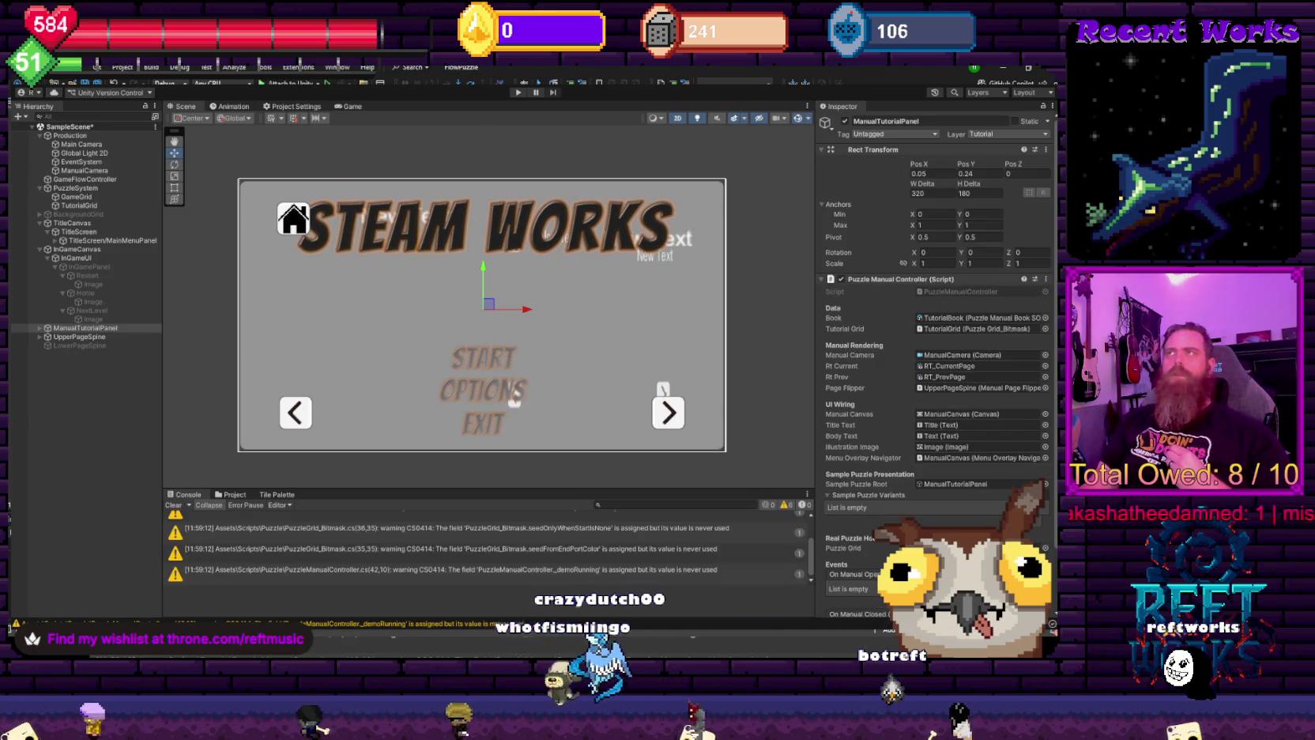
- Enter play mode so the game runs from the Steam Works title menu
left_click(518, 91)
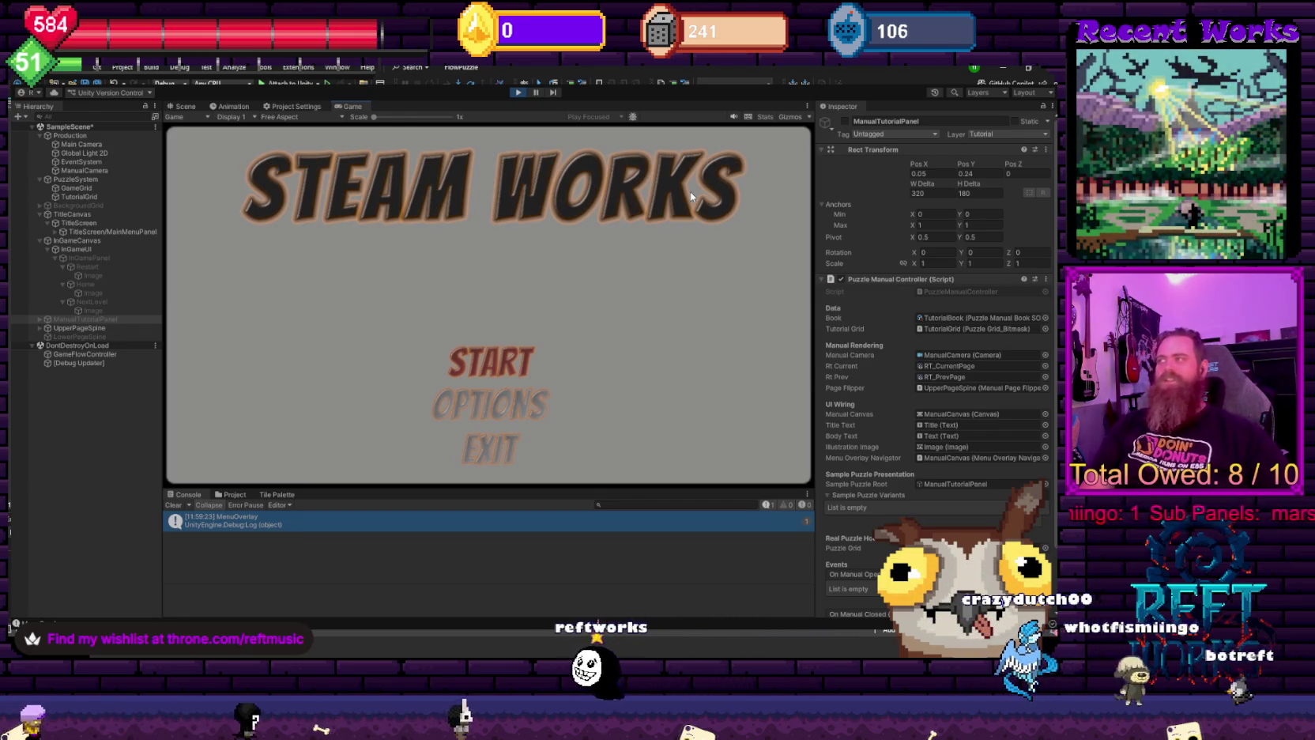
- Toggle the title menu choice between START and OPTIONS, then choose START to open the tutorial
key("Down")
key("Up")
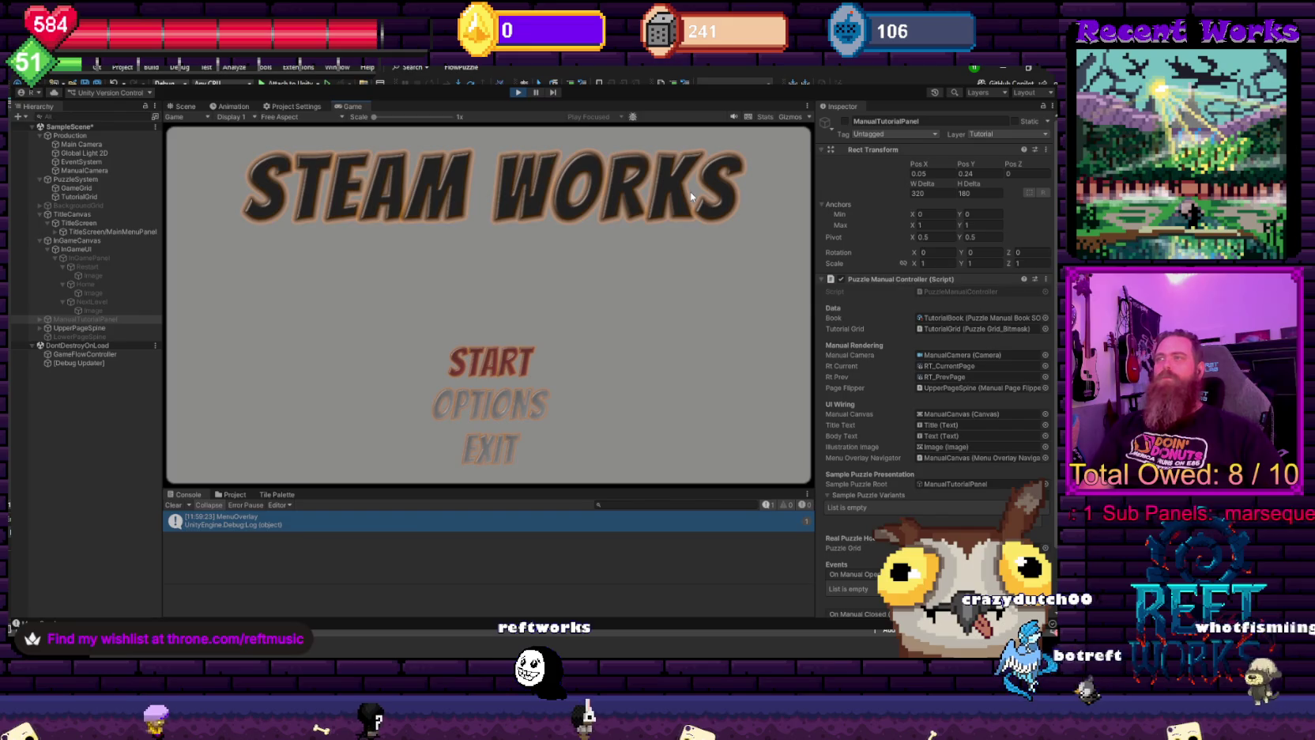
key("Down")
key("Up")
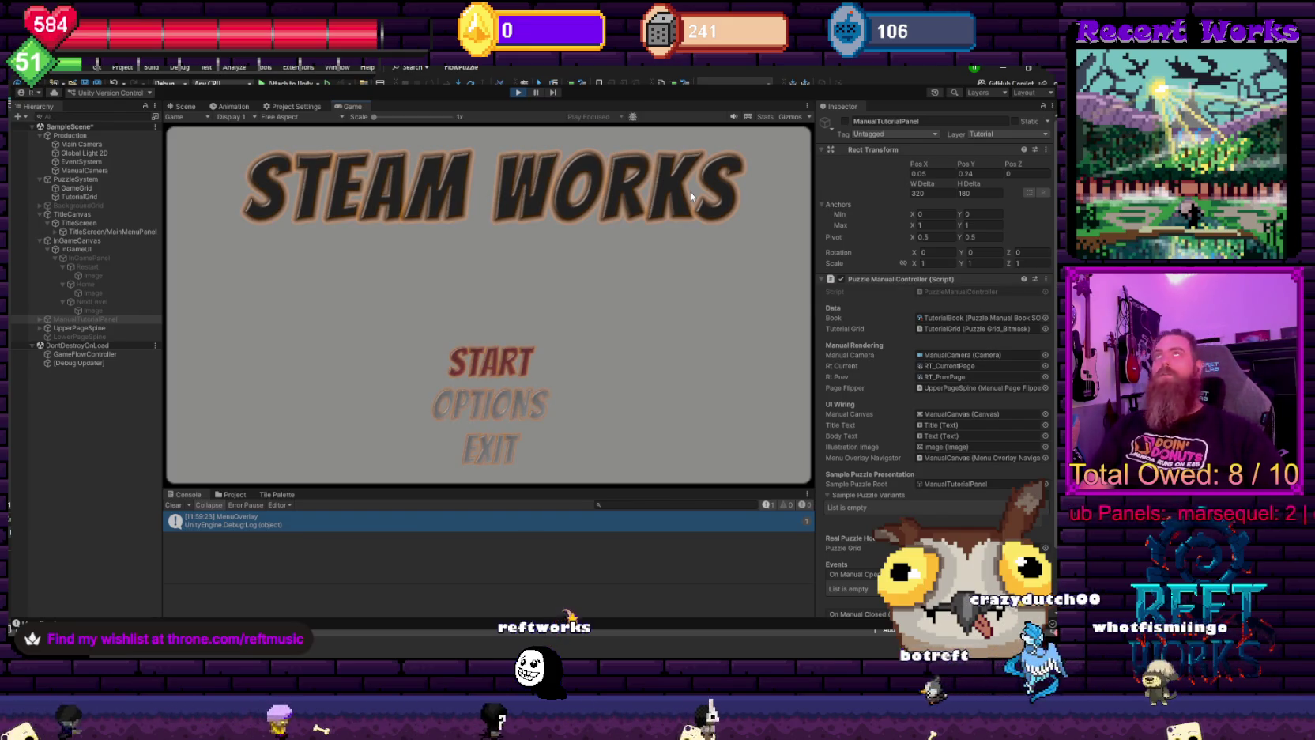
key("Down")
key("Up")
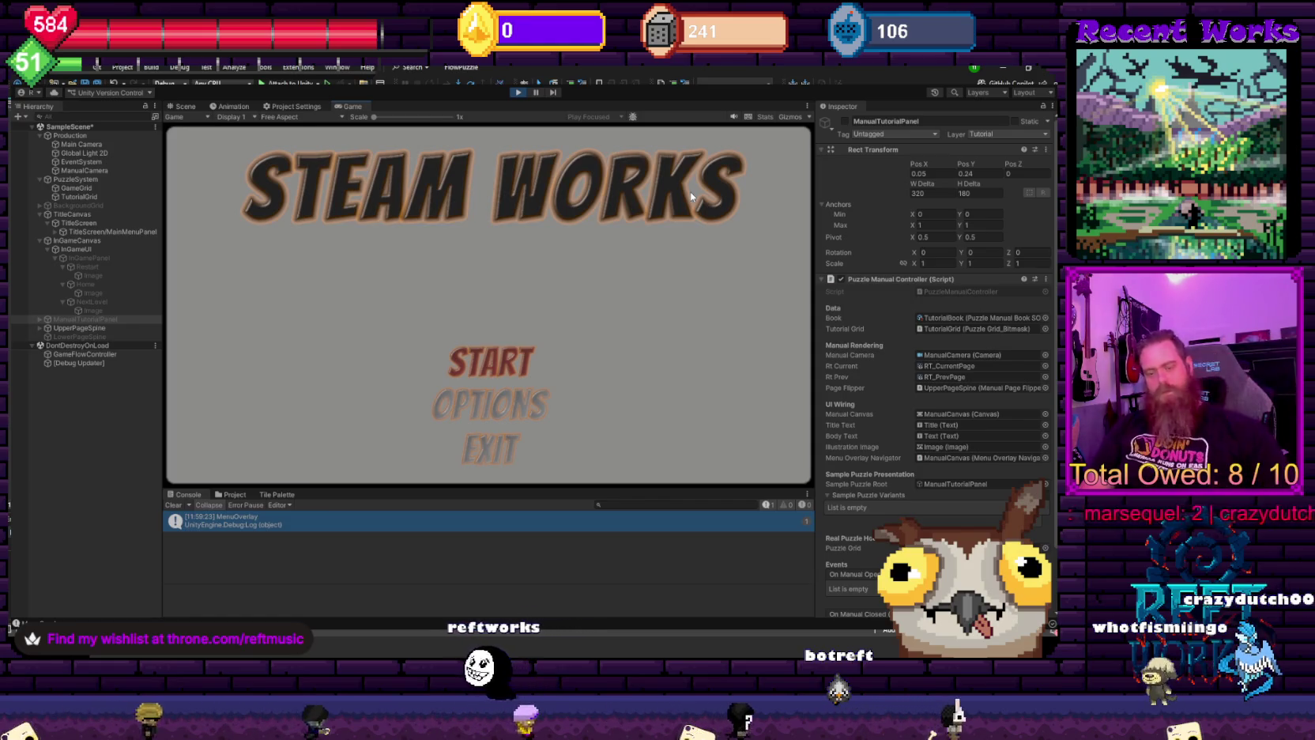
key("Return")
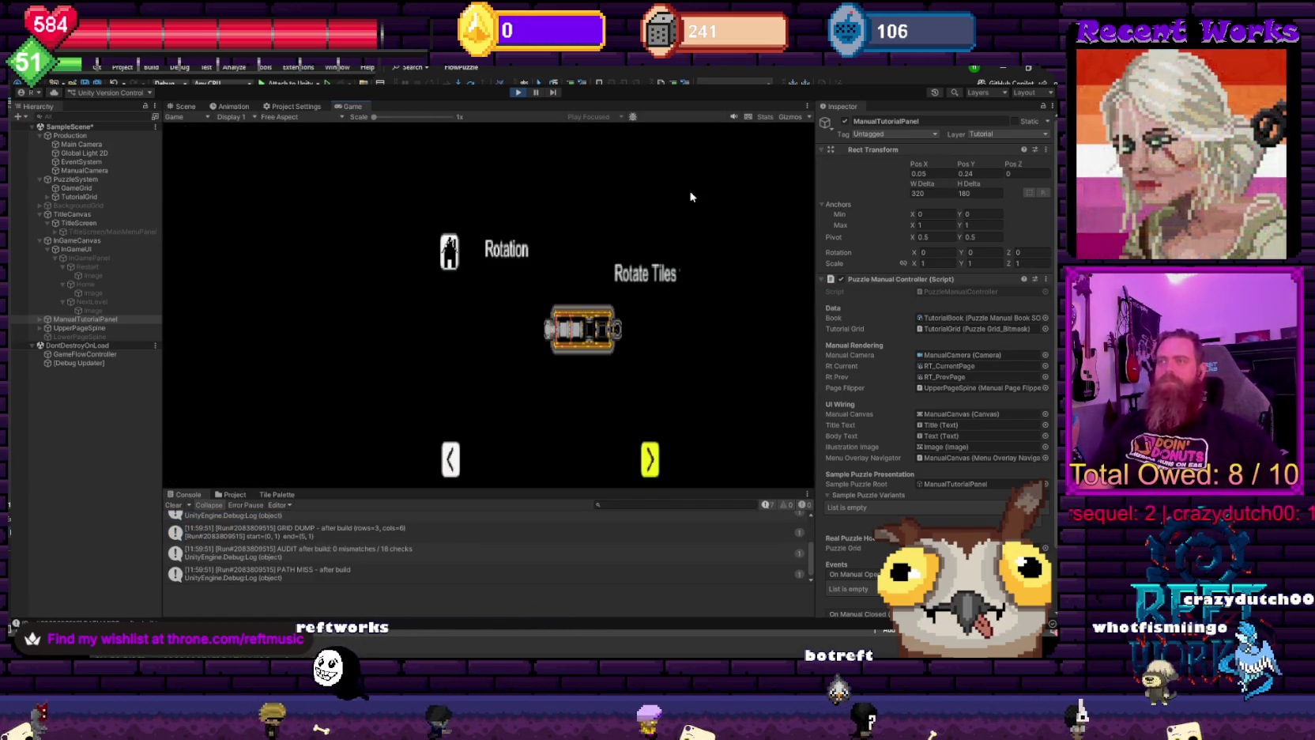
- Page through the Sliding and tut1 tutorial pages and close the tutorial to reach the puzzle grid
key("Right")
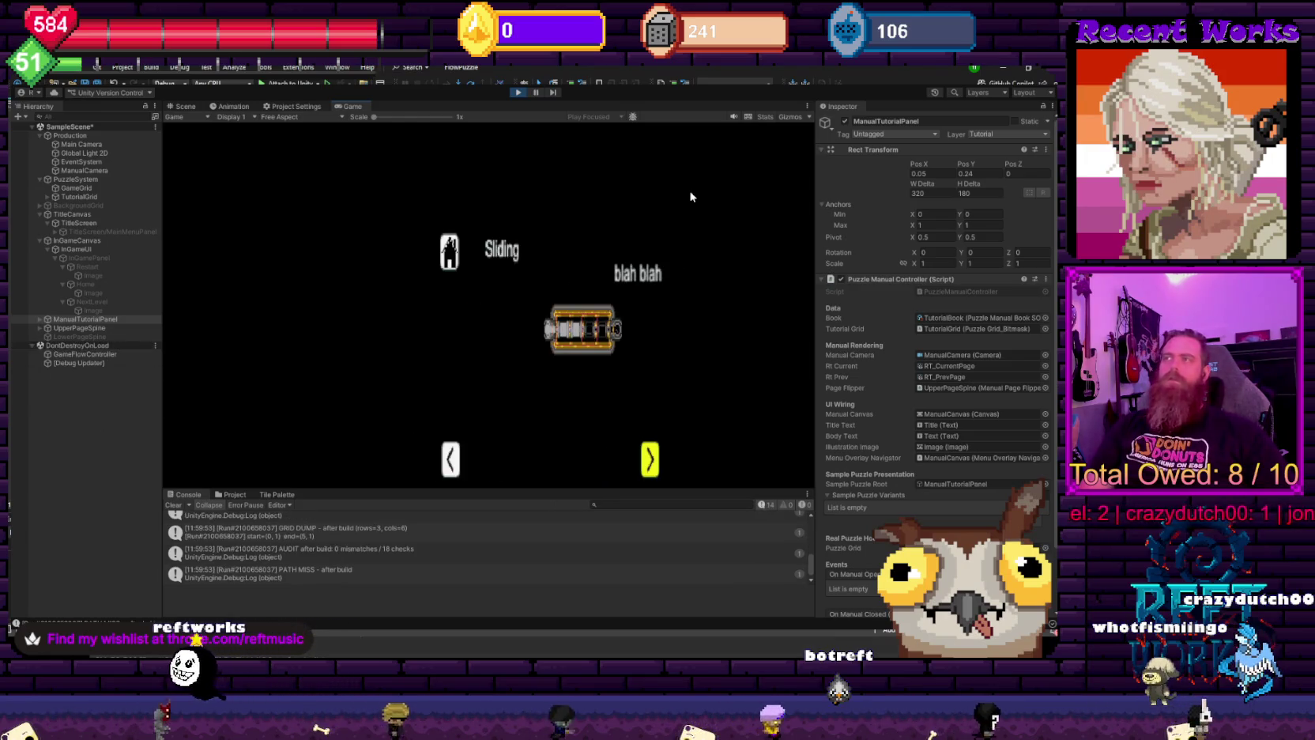
key("Right")
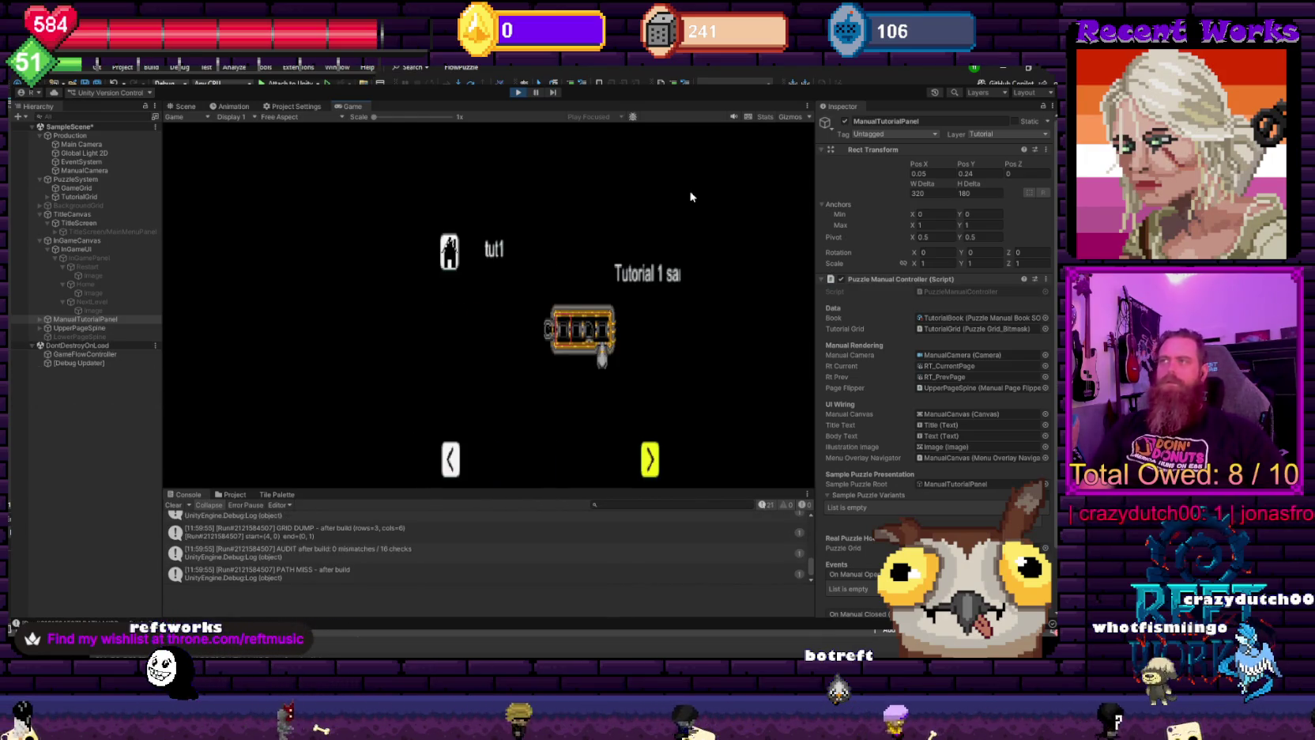
key("Right")
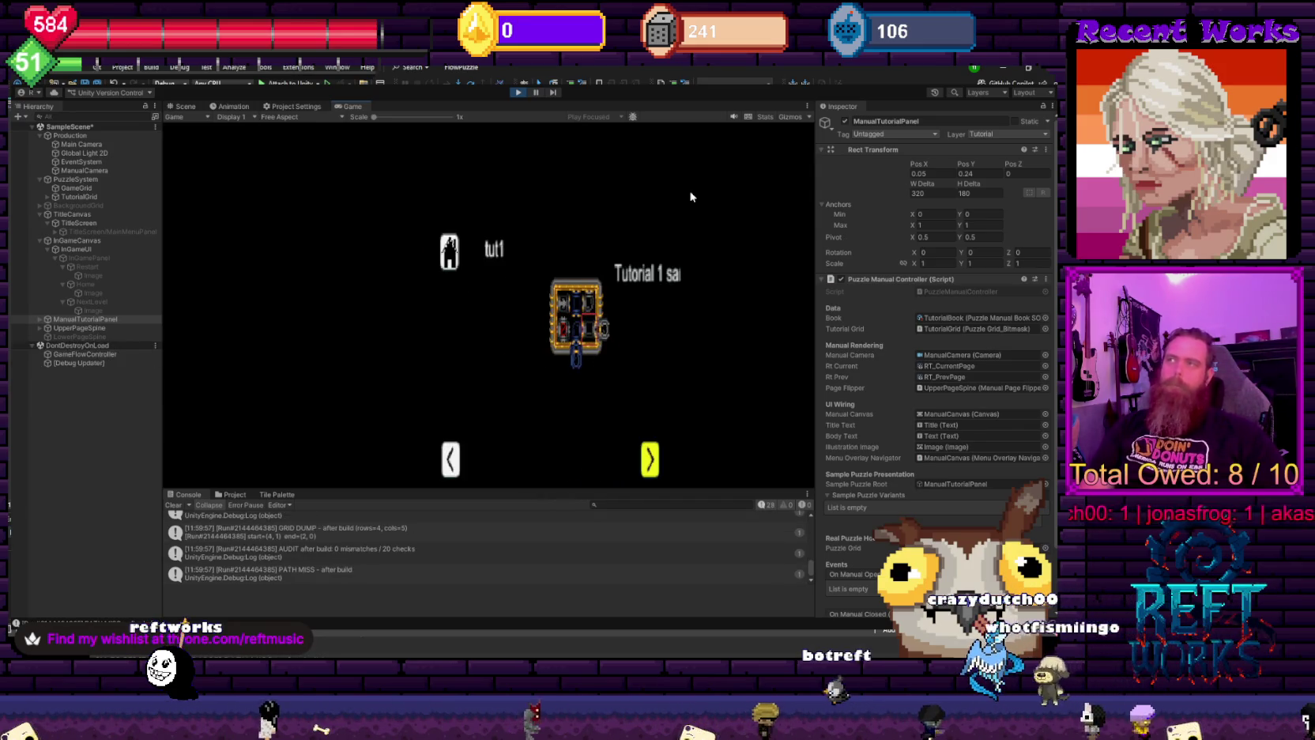
key("Escape")
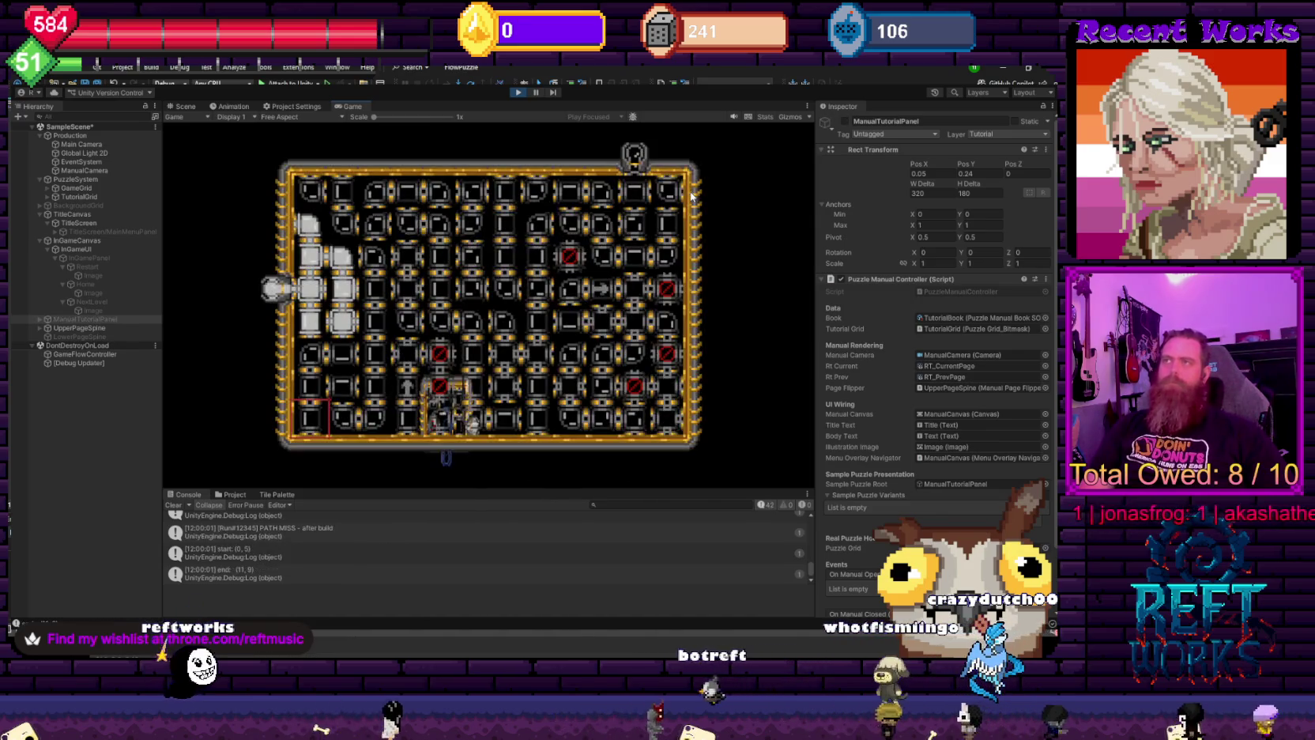
- Move the puzzle selection up and right, then stop the running game with Ctrl+P
key("Up")
key("Up")
key("Up")
key("Right")
key("Right")
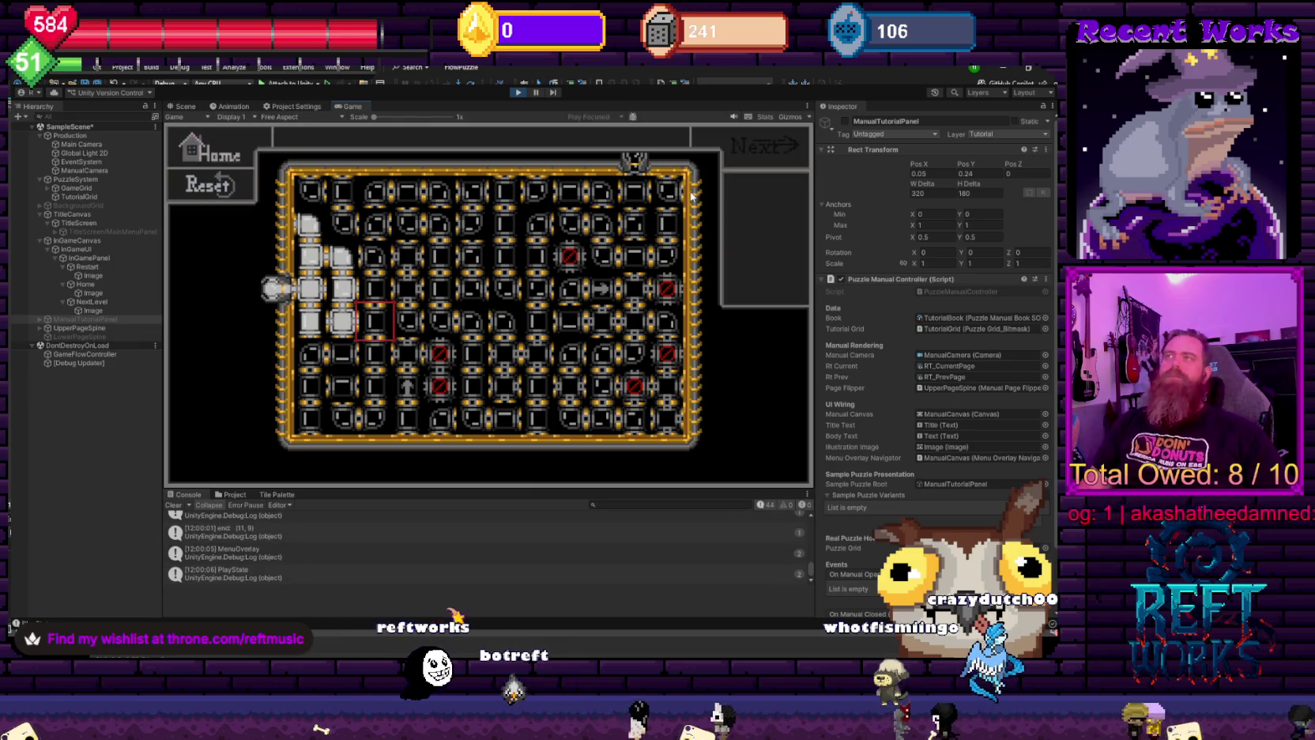
key("ctrl+p")
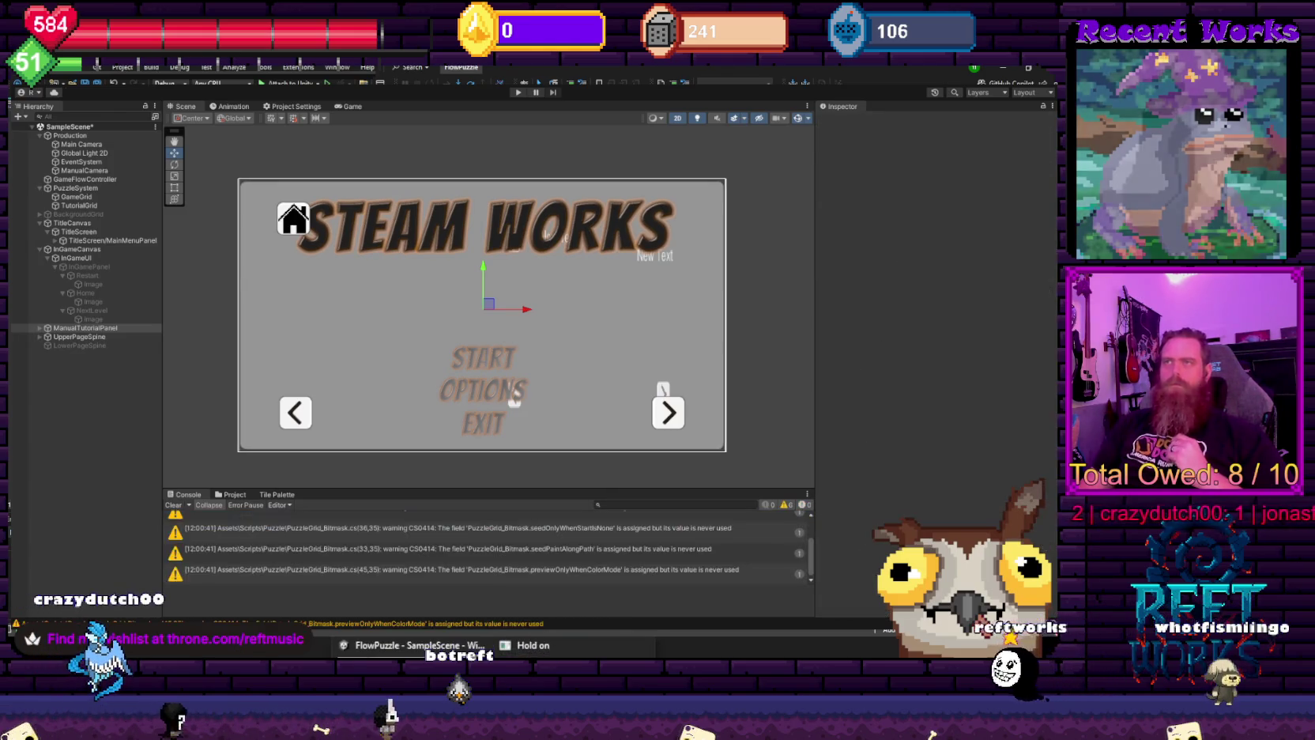
- Enter play mode to run the puzzle grid with its Home, Reset and Next overlay
left_click(518, 93)
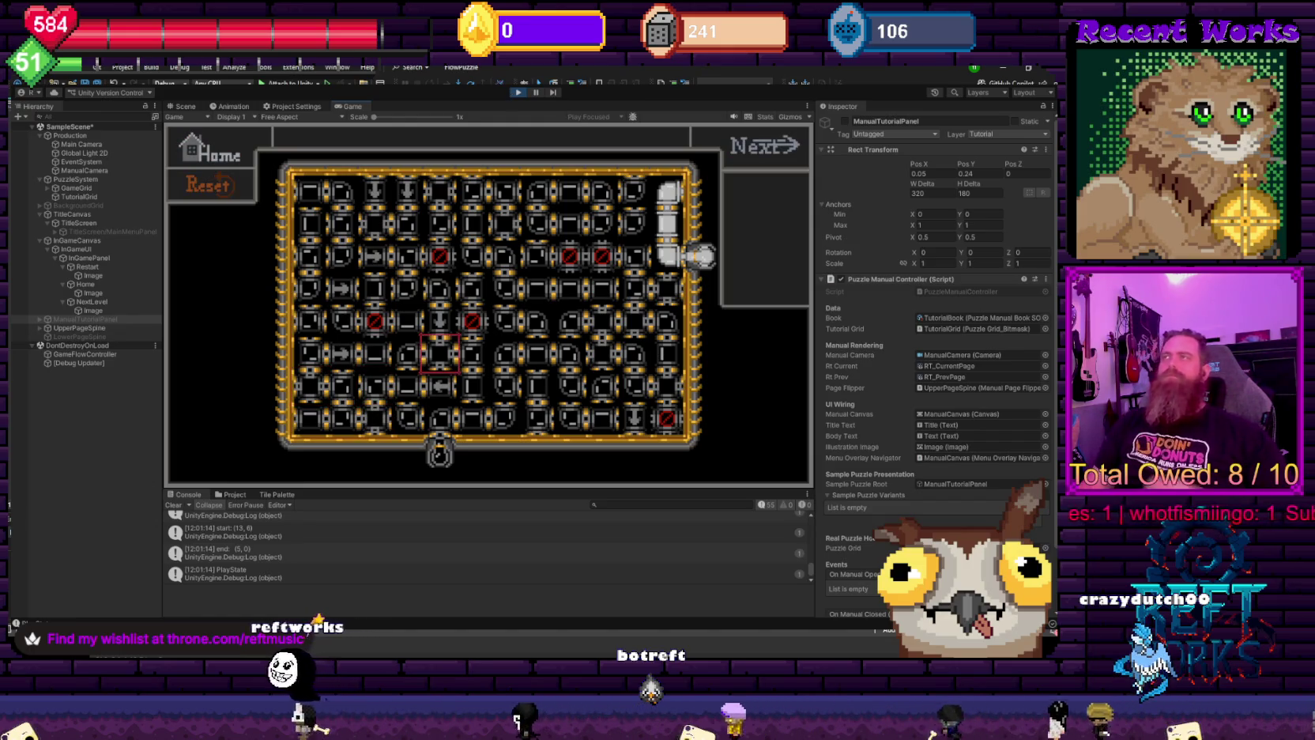
- Exit play mode to return to the STEAM WORKS title canvas in the Scene view
left_click(519, 93)
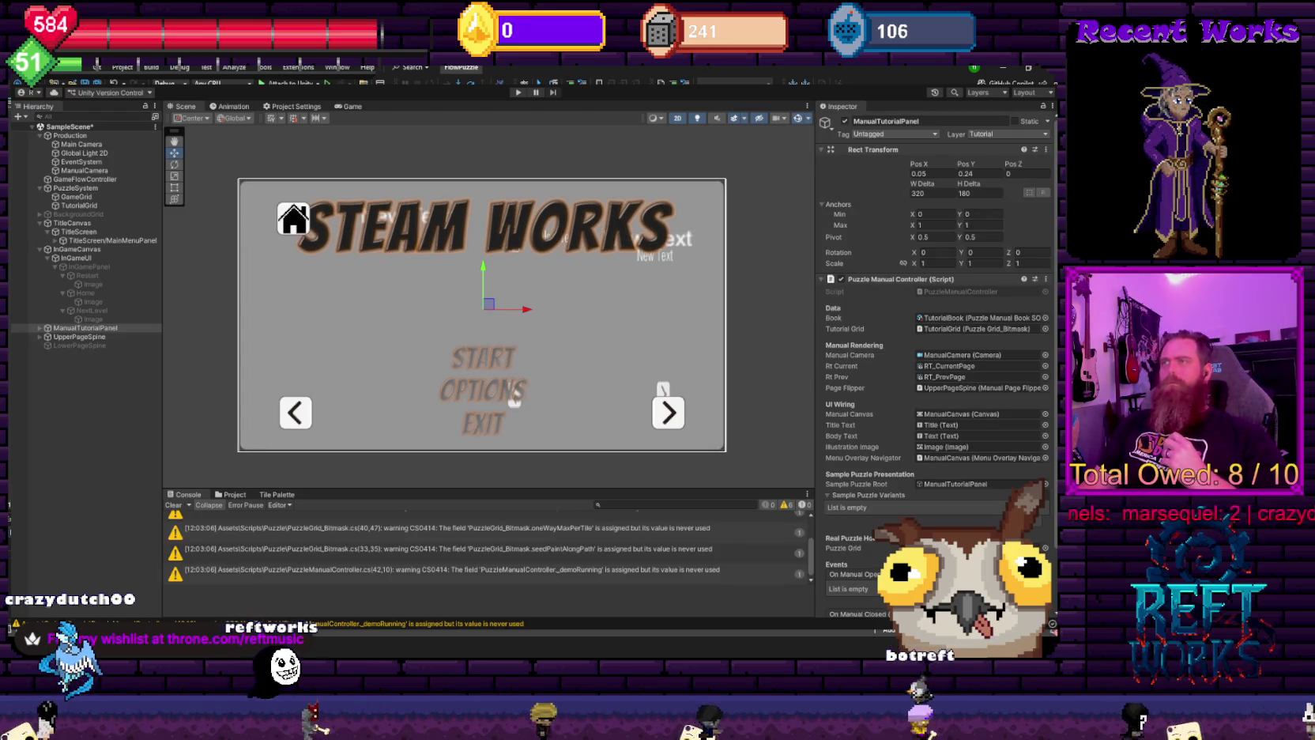
- Start play mode again with Ctrl+P once the edited scripts have recompiled
key("ctrl+p")
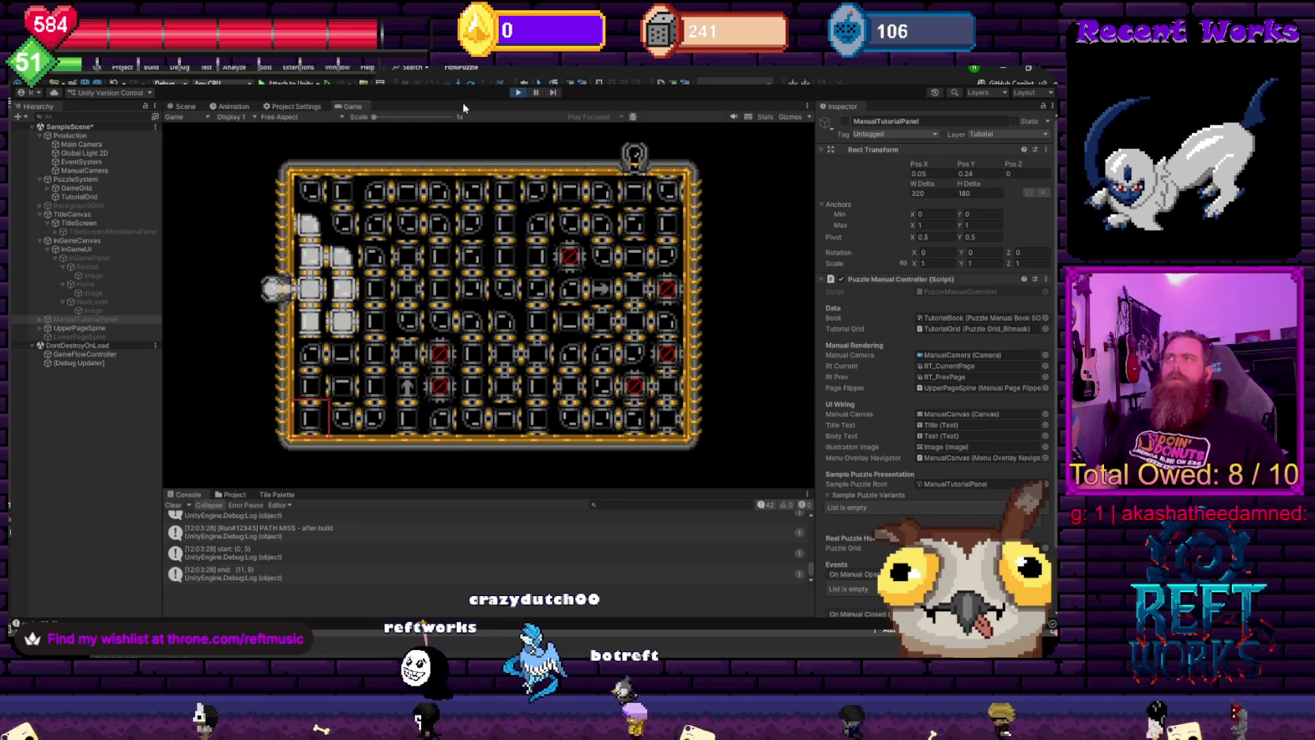
- Stop the running game and select InGamePanel in the Hierarchy
left_click(519, 93)
left_click(89, 266)
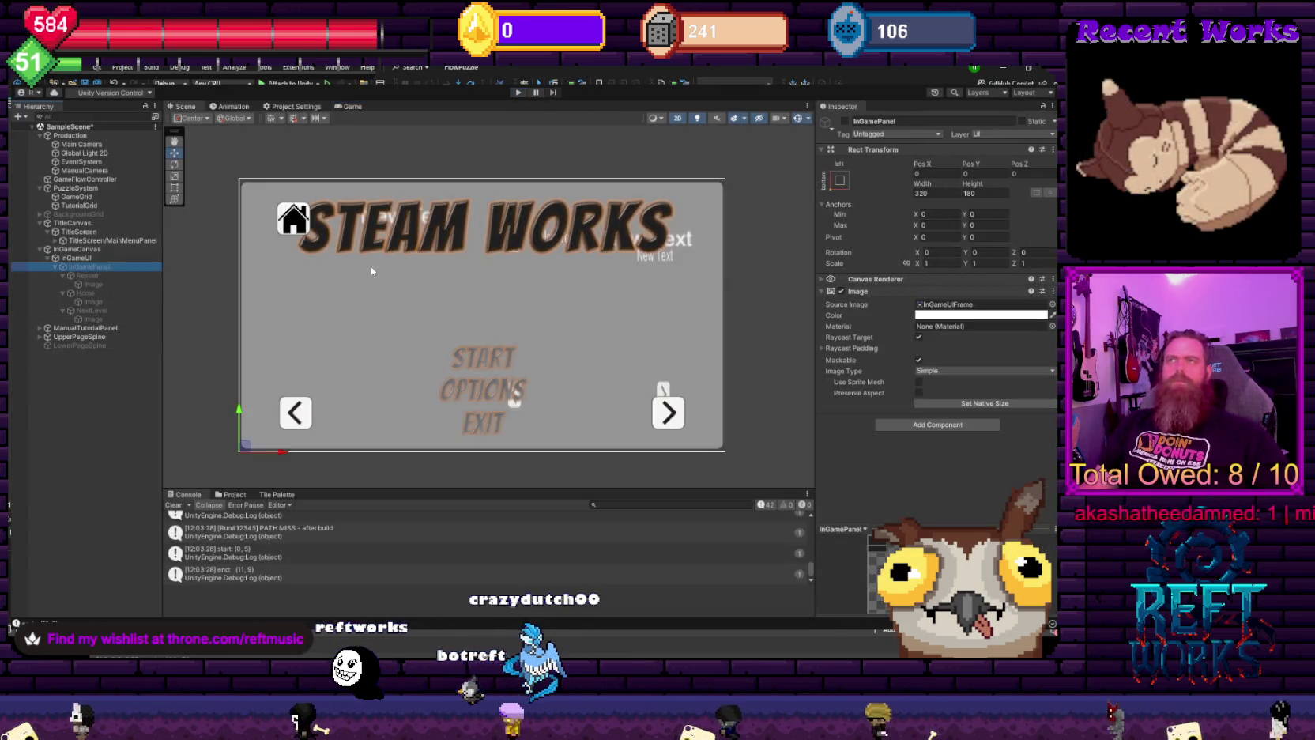
- Activate the InGamePanel object in the Inspector and run the game to test the overlay
left_click(844, 120)
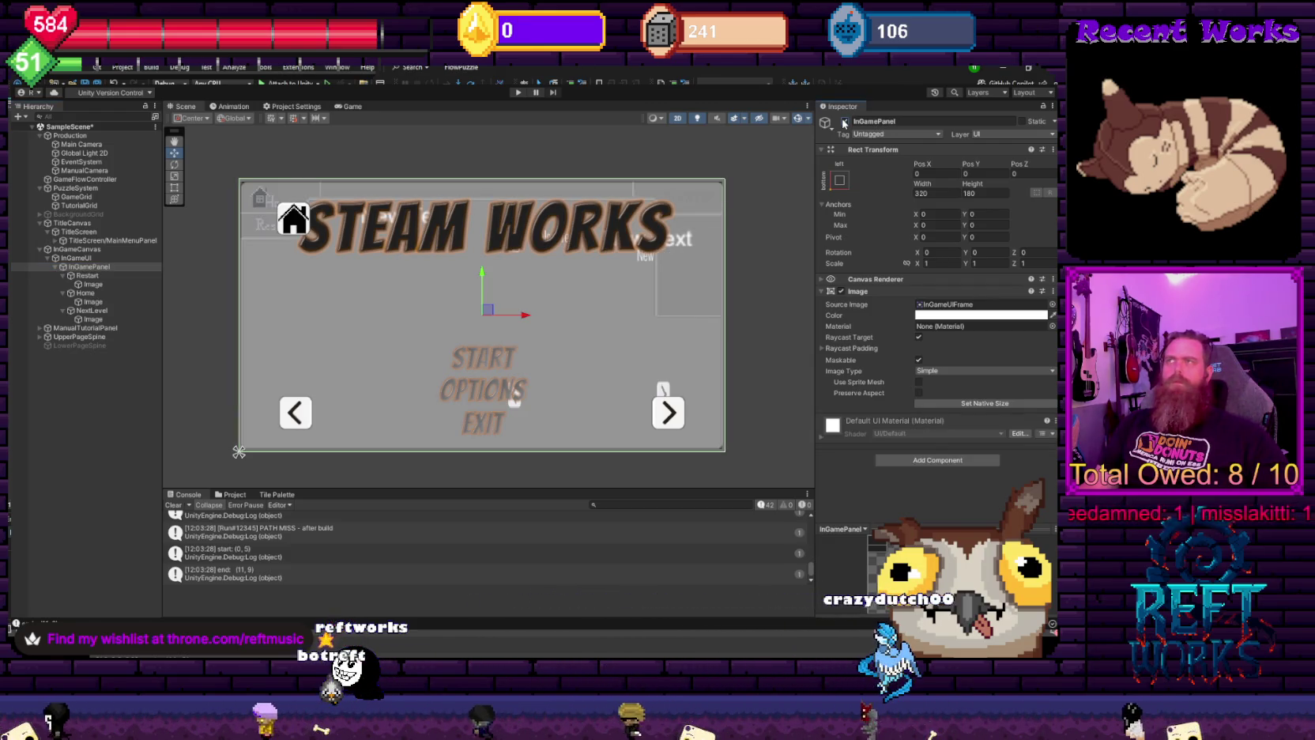
left_click(844, 122)
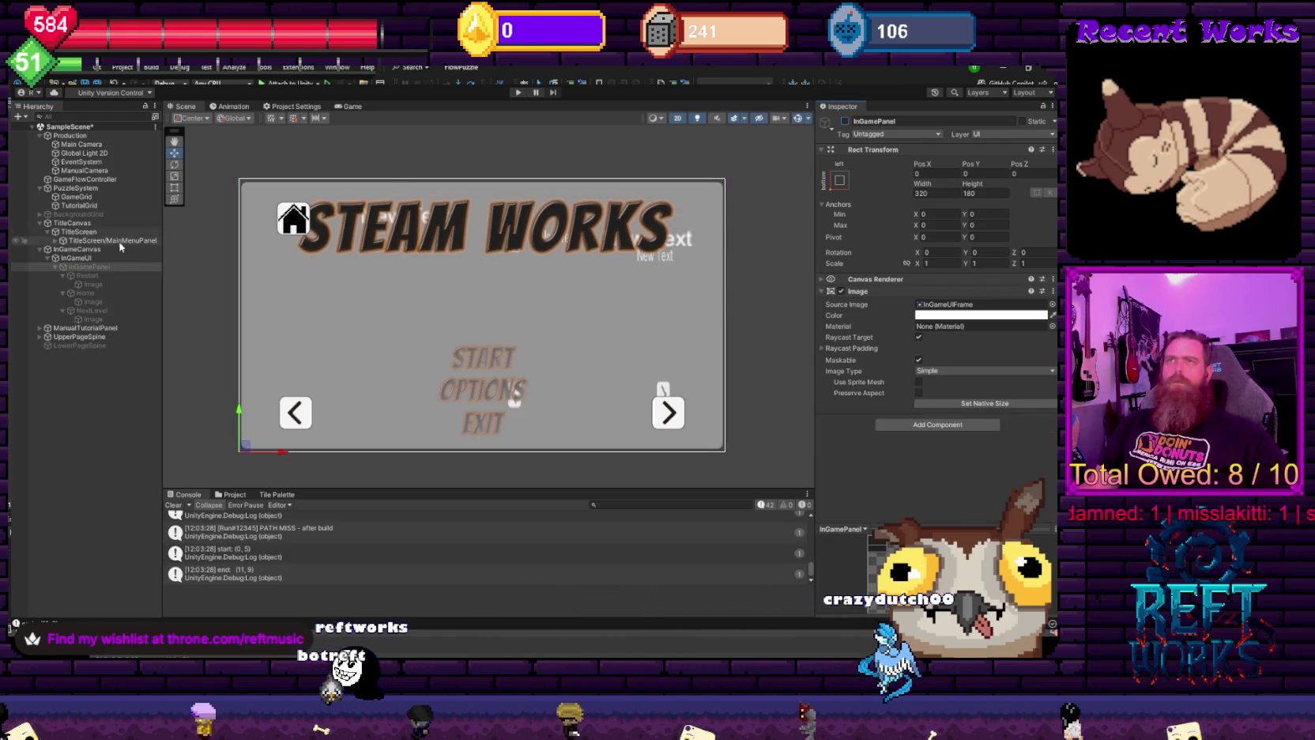
left_click(844, 122)
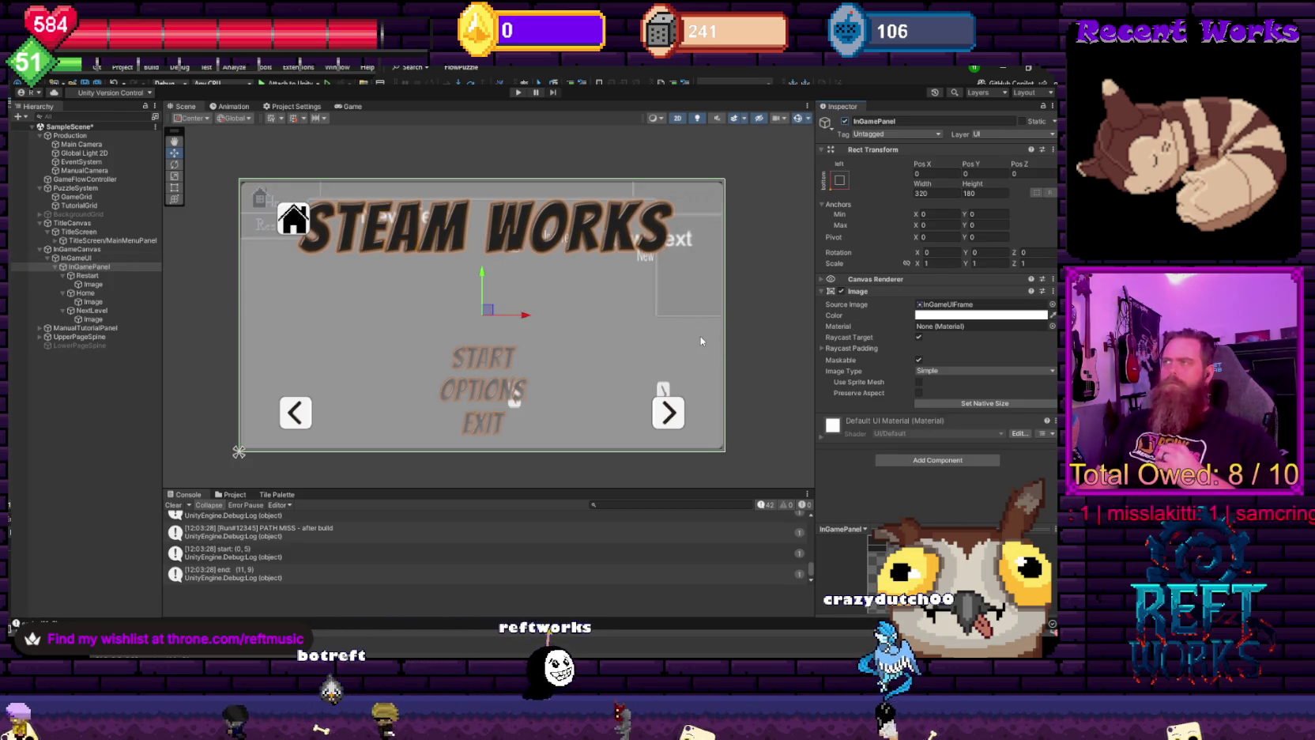
left_click(89, 266)
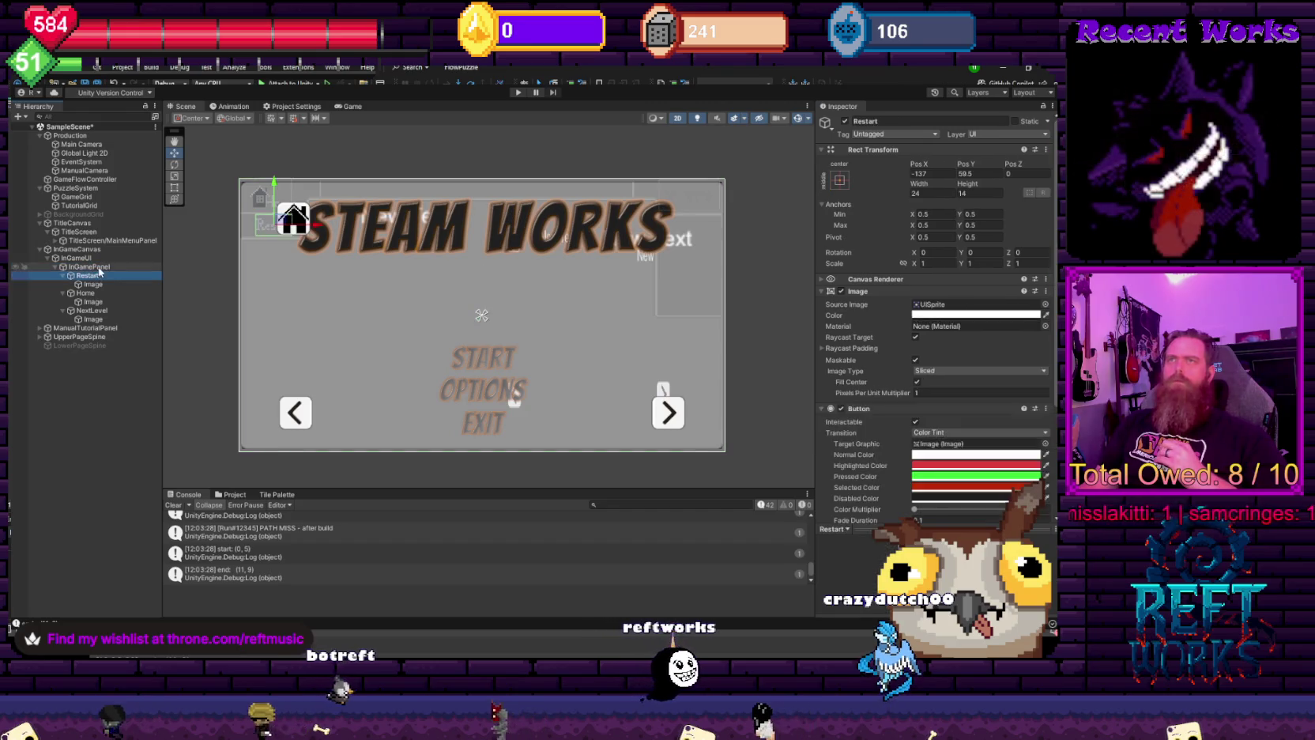
left_click(518, 92)
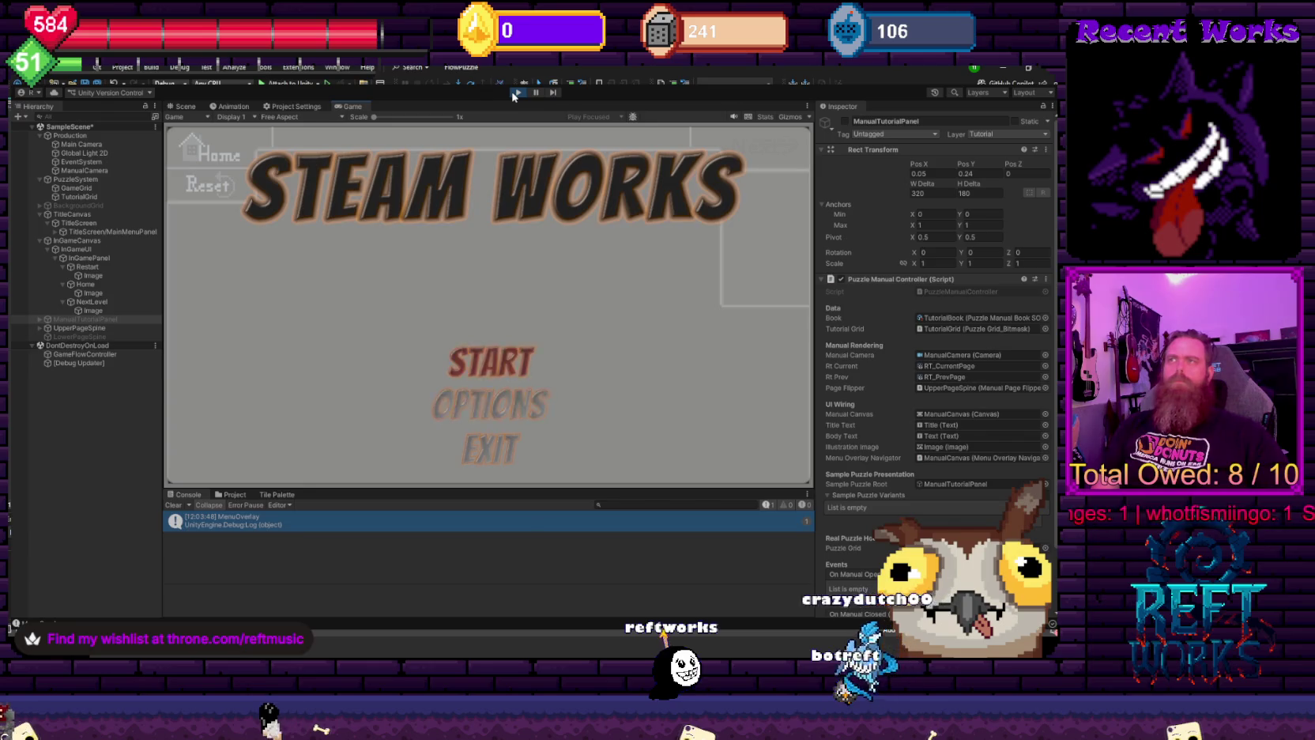
- Advance from the title menu into the tutorial pages, then stop Play mode
key("Return")
key("Right")
key("Right")
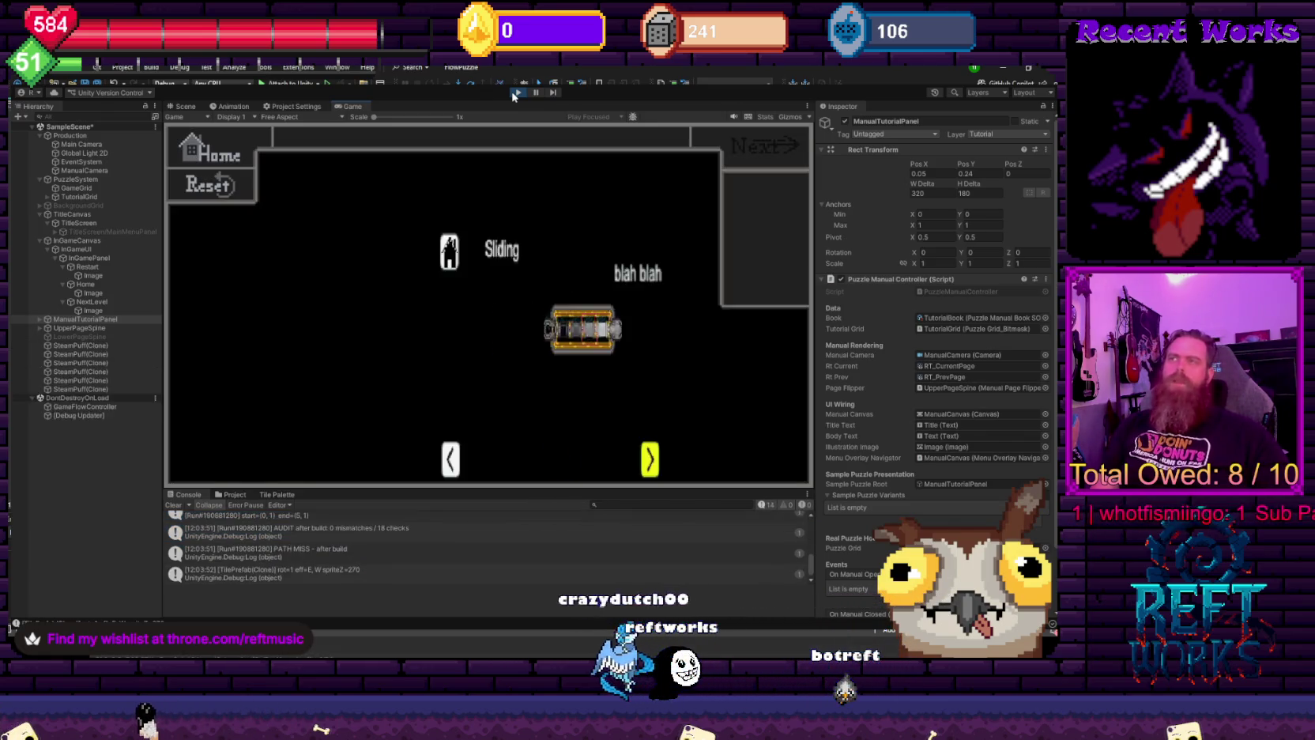
left_click(516, 92)
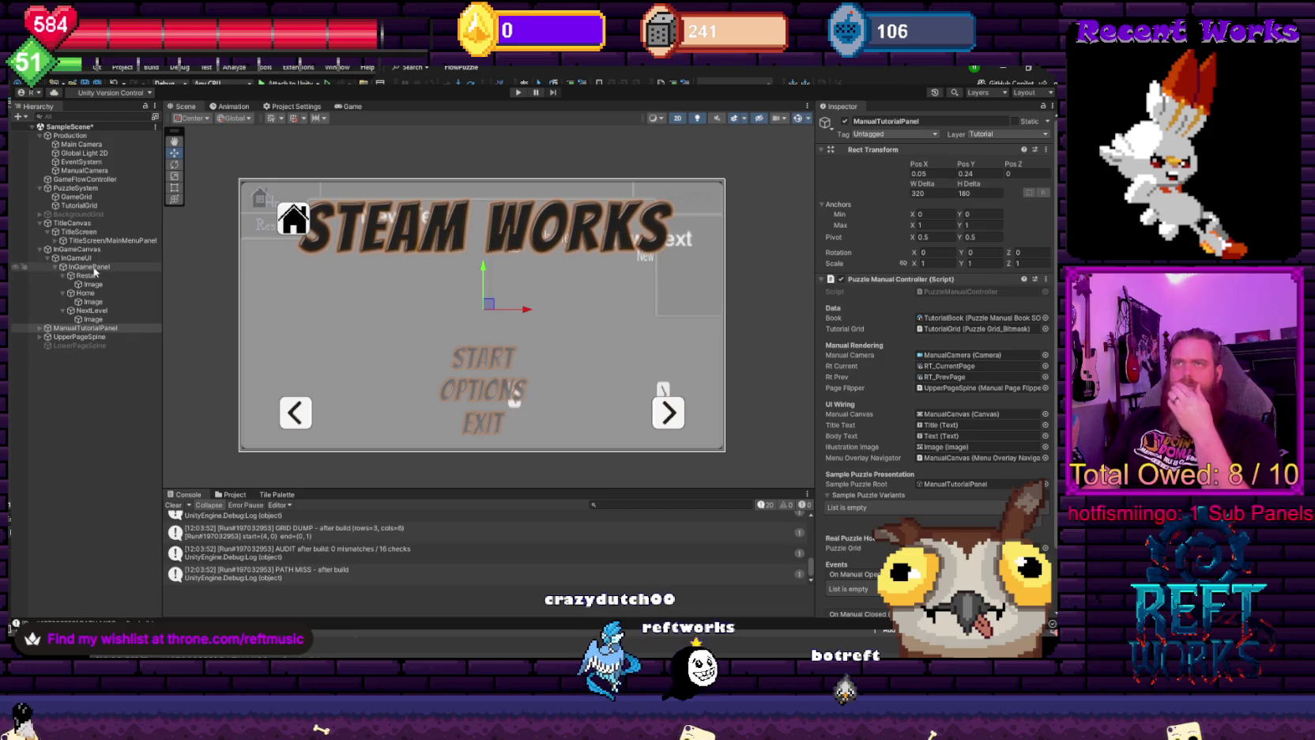
- Deactivate the InGameUI object in the Inspector, then select GameFlowController
left_click(86, 258)
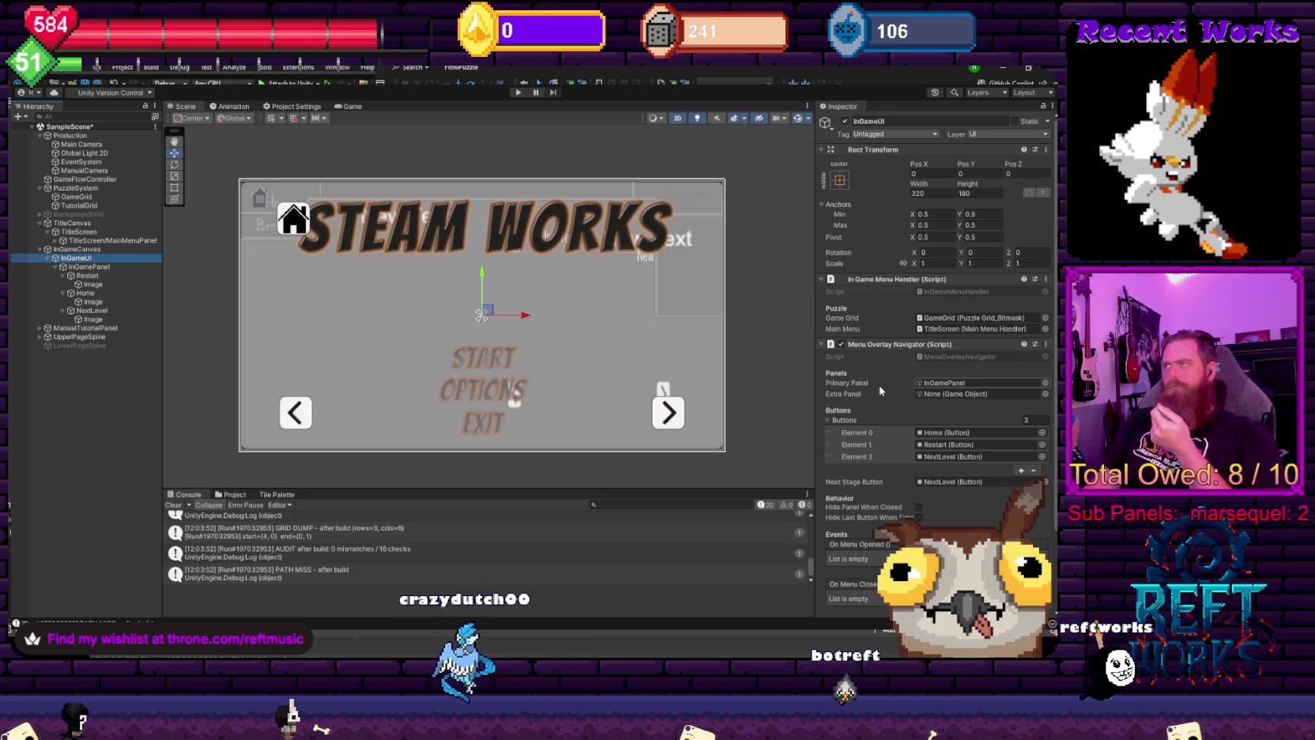
scroll(881, 389, "down", 3)
scroll(881, 389, "up", 3)
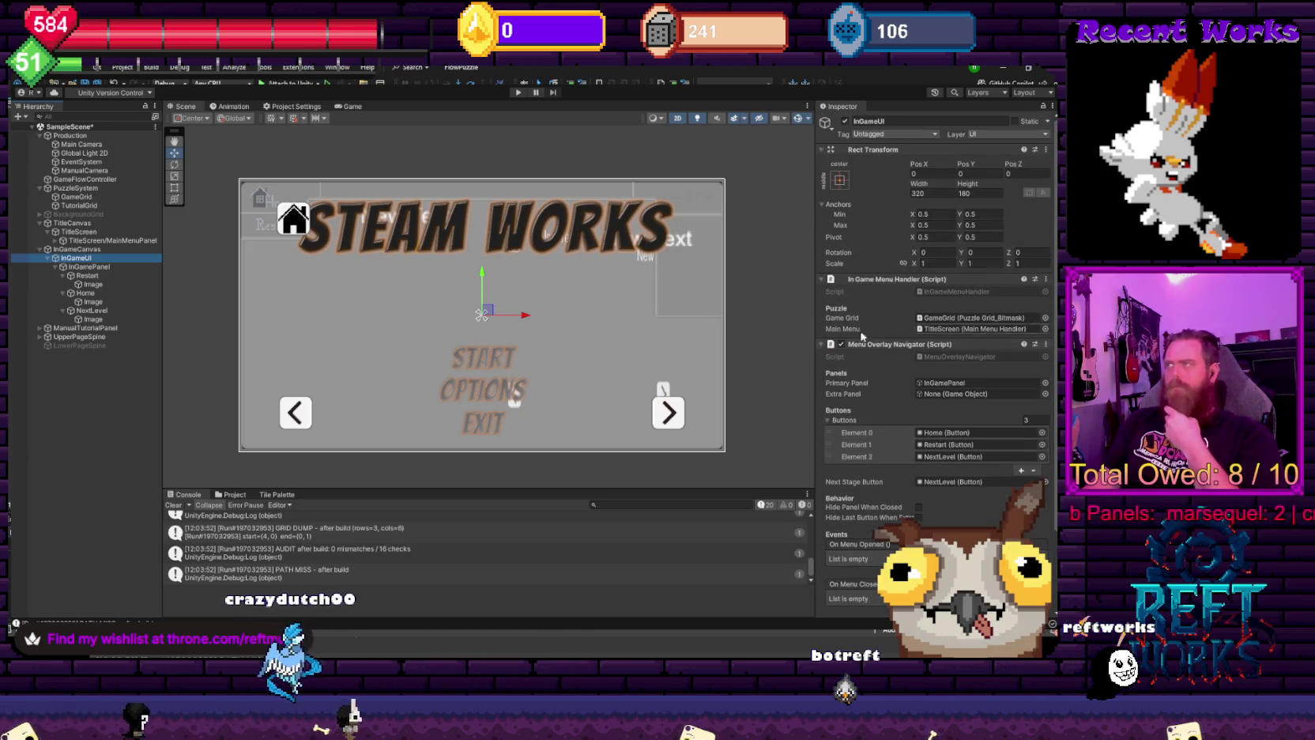
left_click(845, 121)
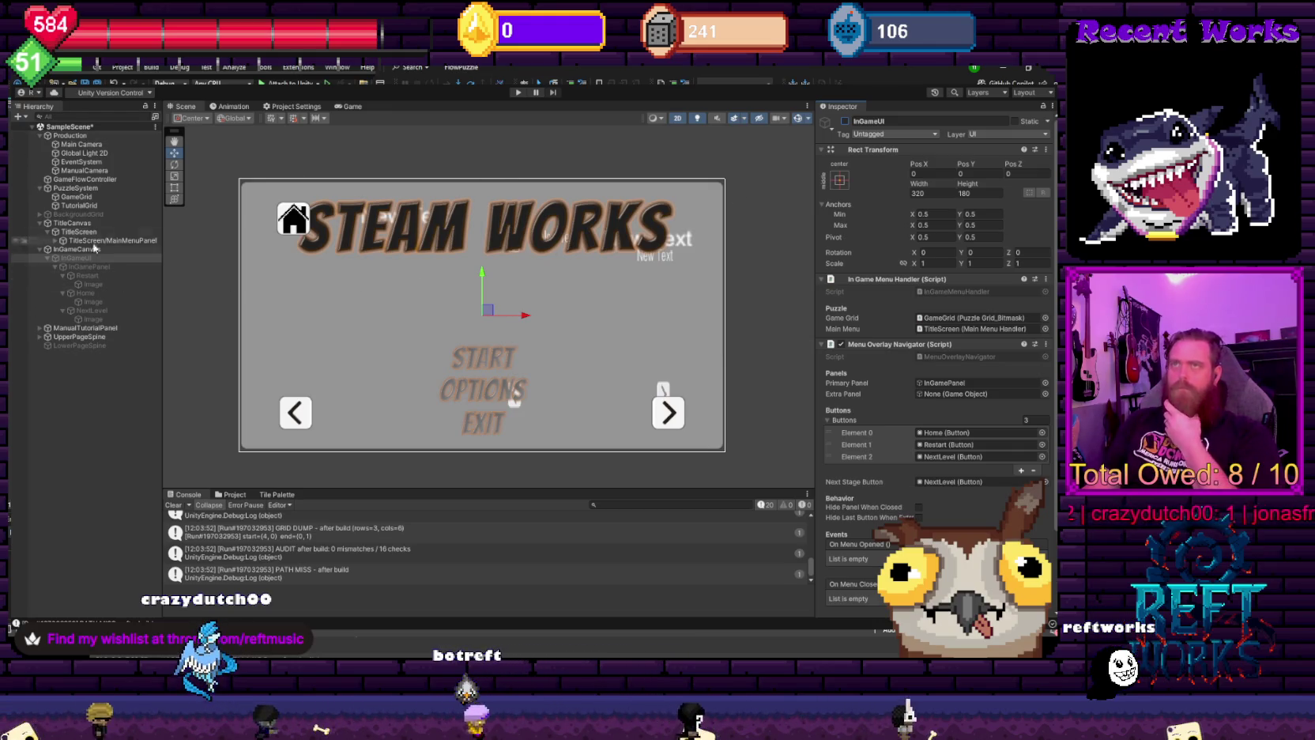
left_click(86, 179)
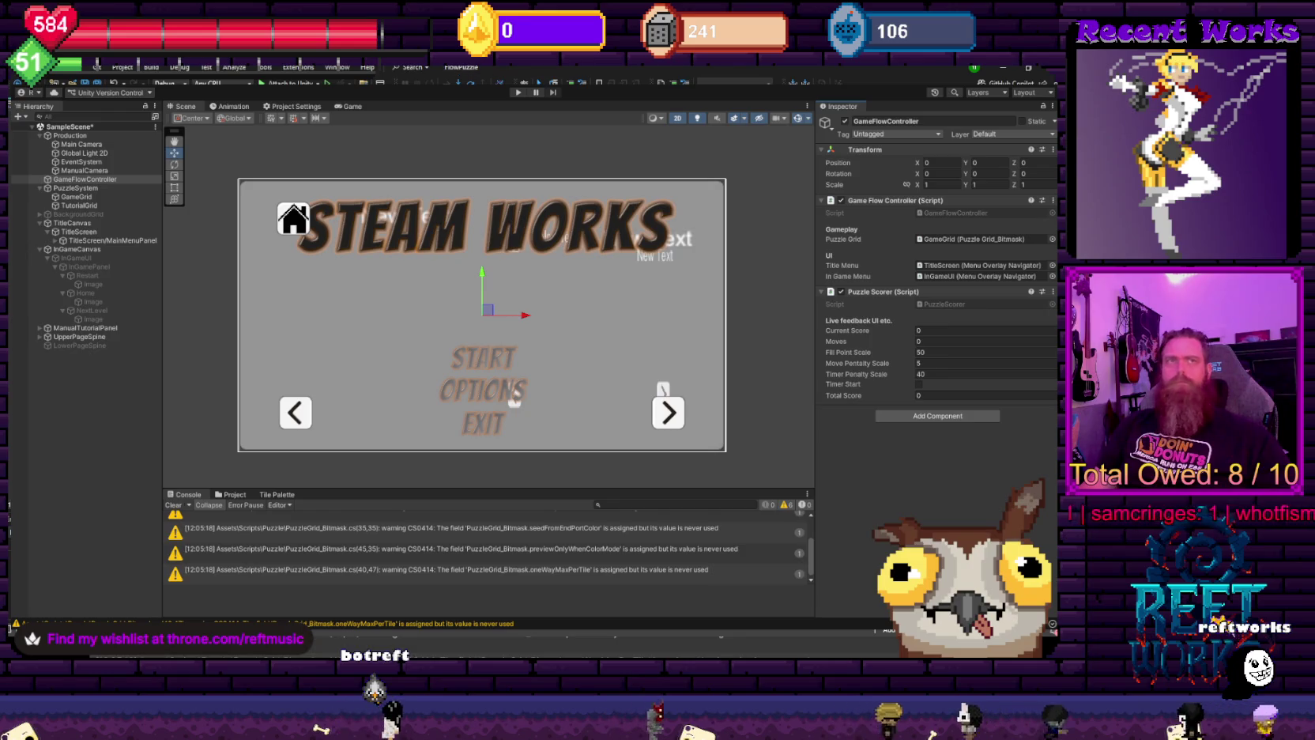
- Enter Play mode, start from the title menu and finish the Rotation tutorial
left_click(517, 92)
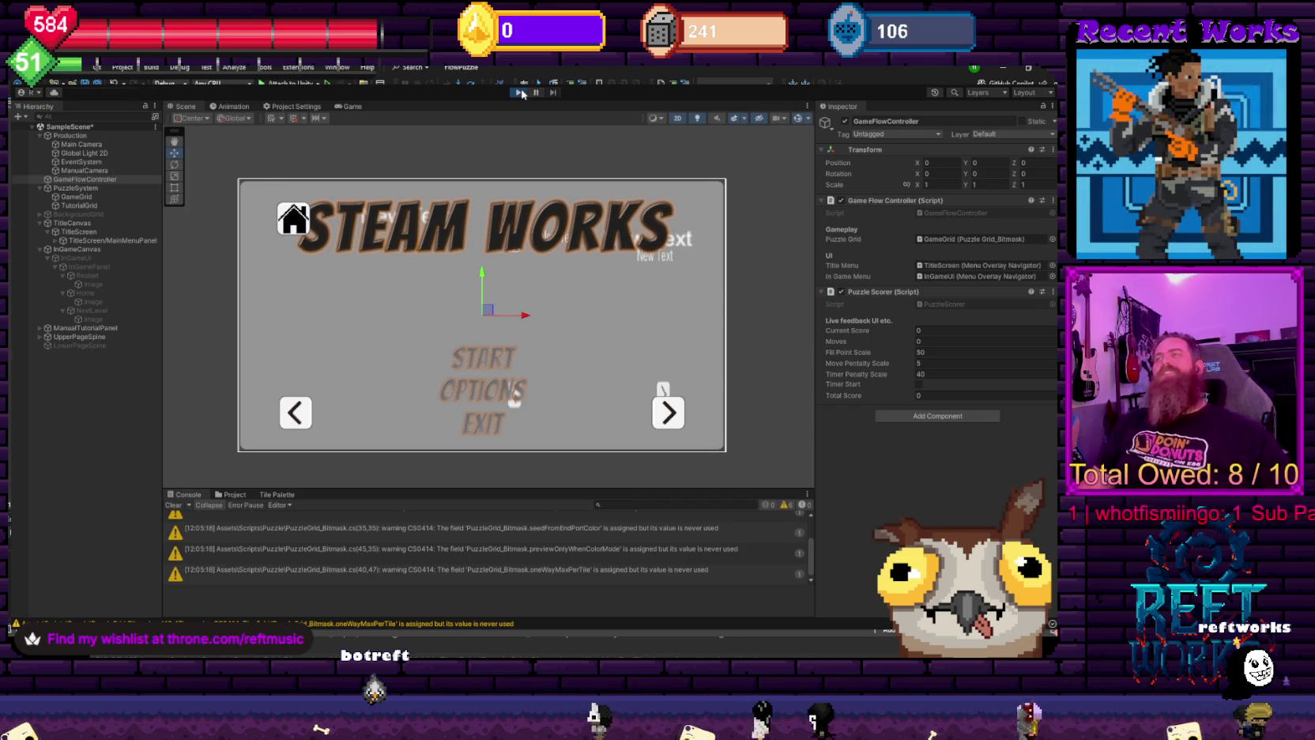
left_click(513, 361)
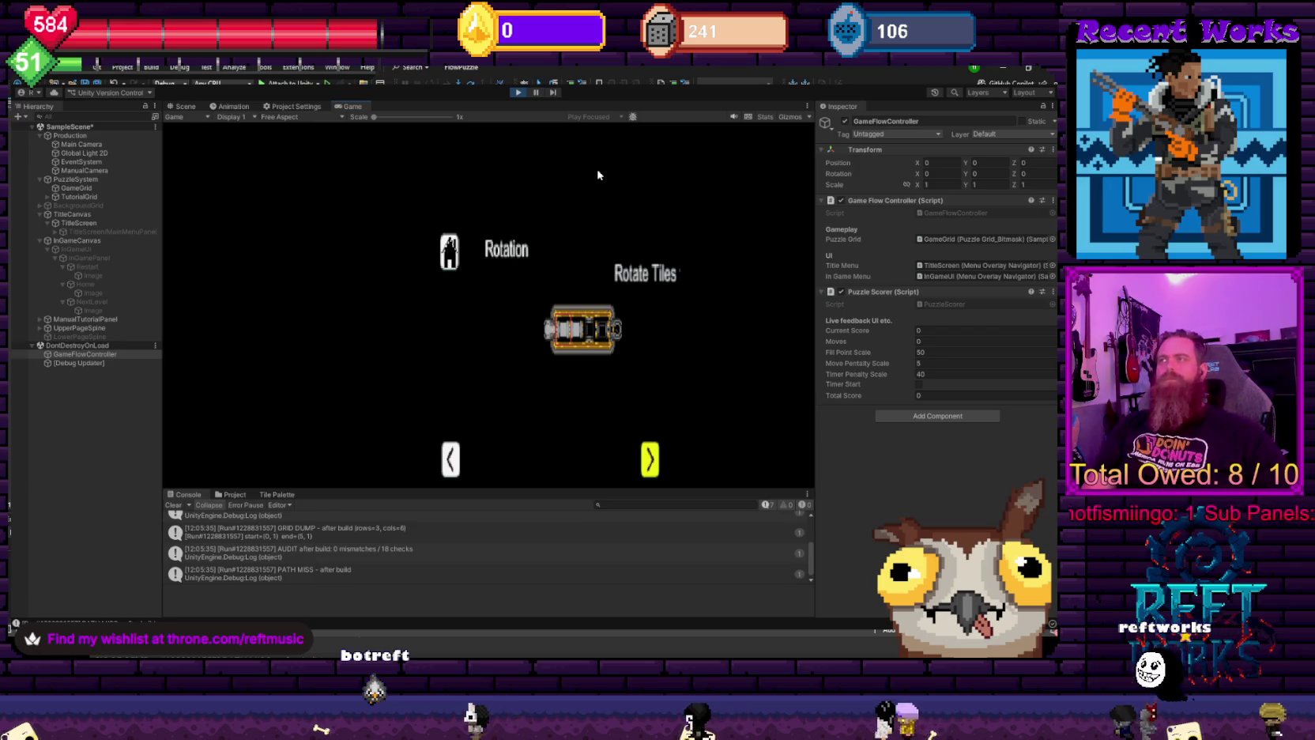
key("Left")
key("Right")
key("Return")
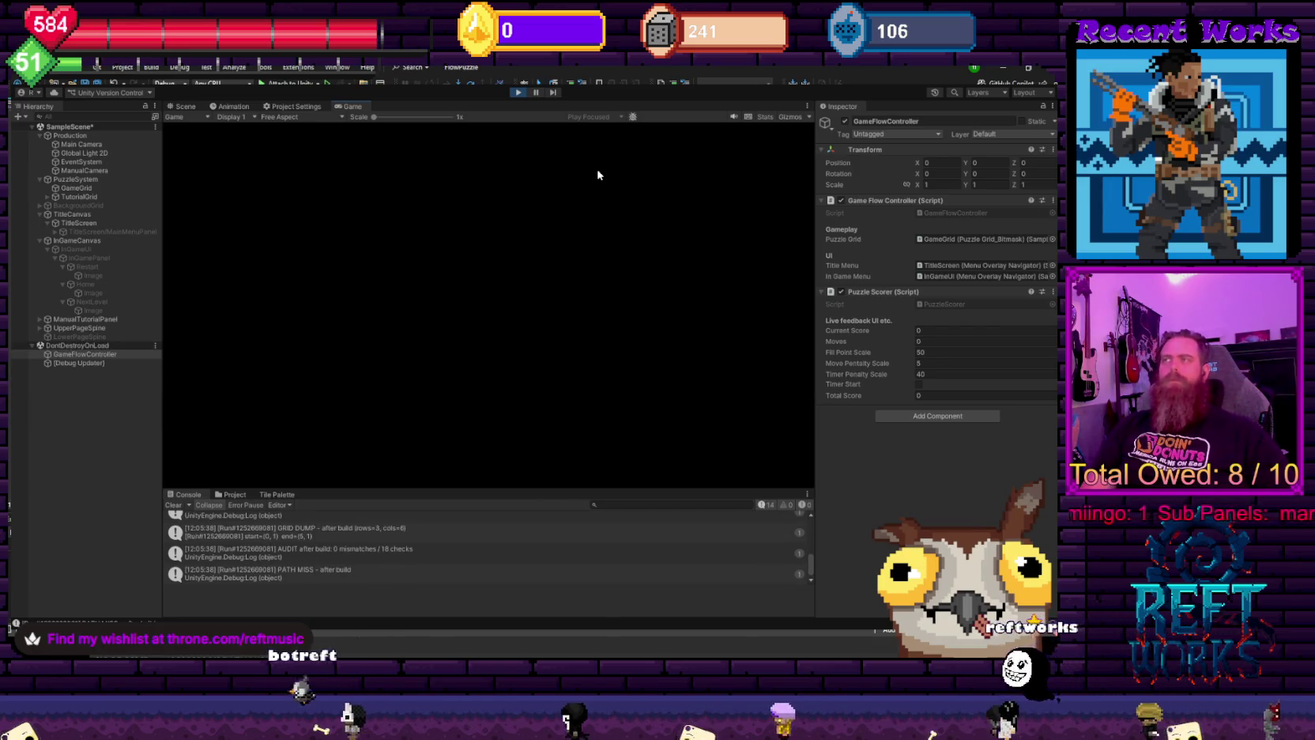
- Finish the Sliding tutorial to reach the puzzle grid, then stop and restart Play mode
key("Left")
key("Right")
key("Return")
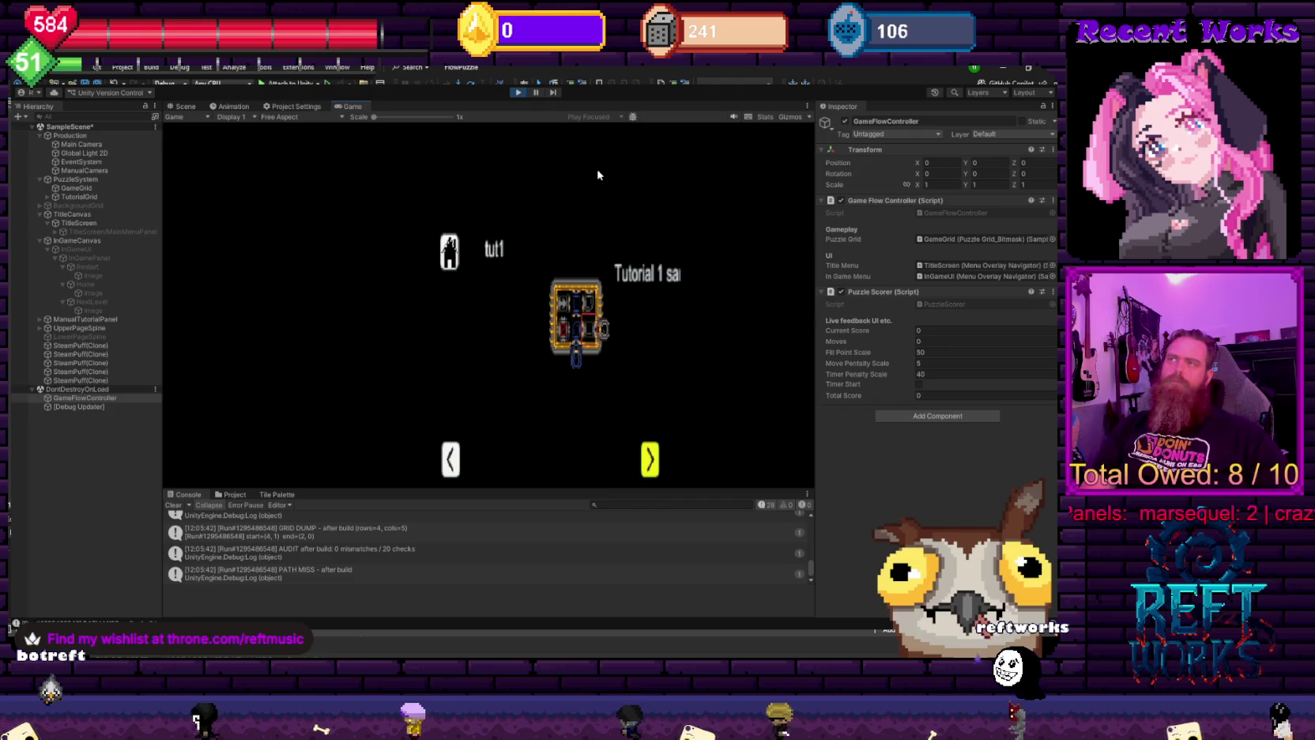
key("Return")
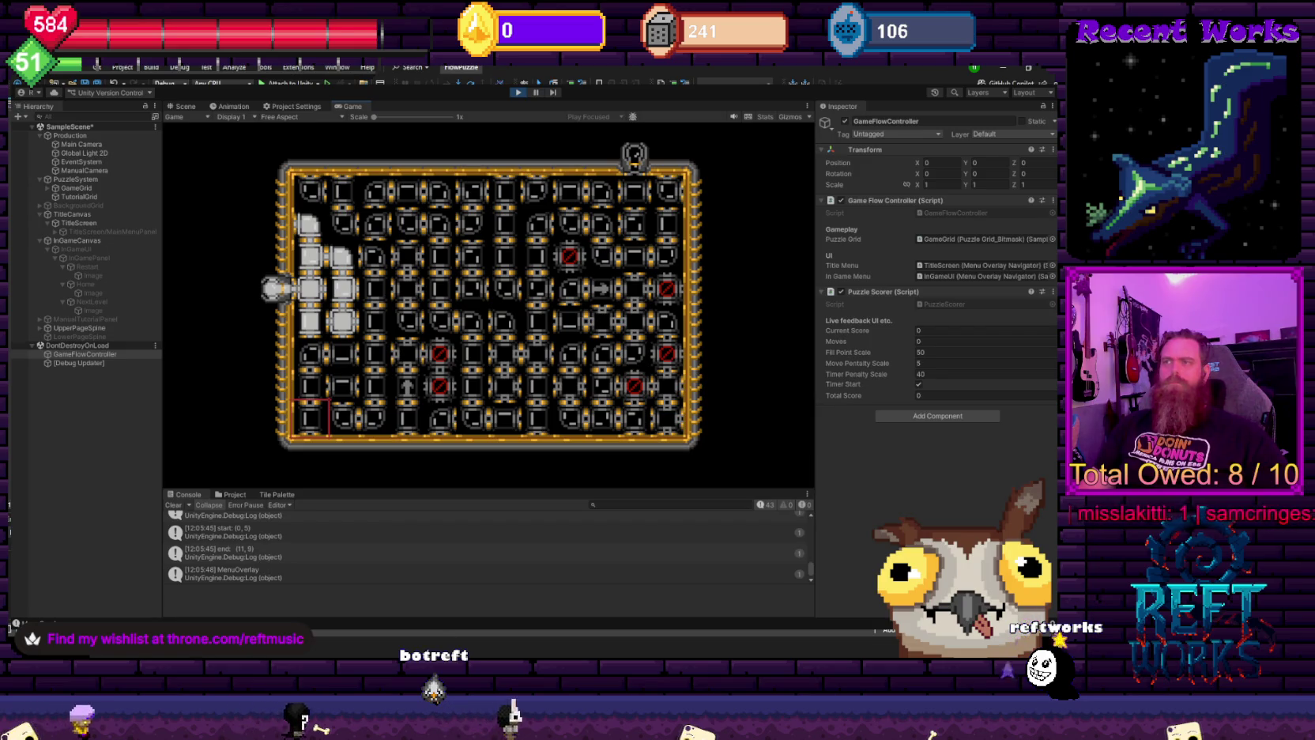
left_click(521, 93)
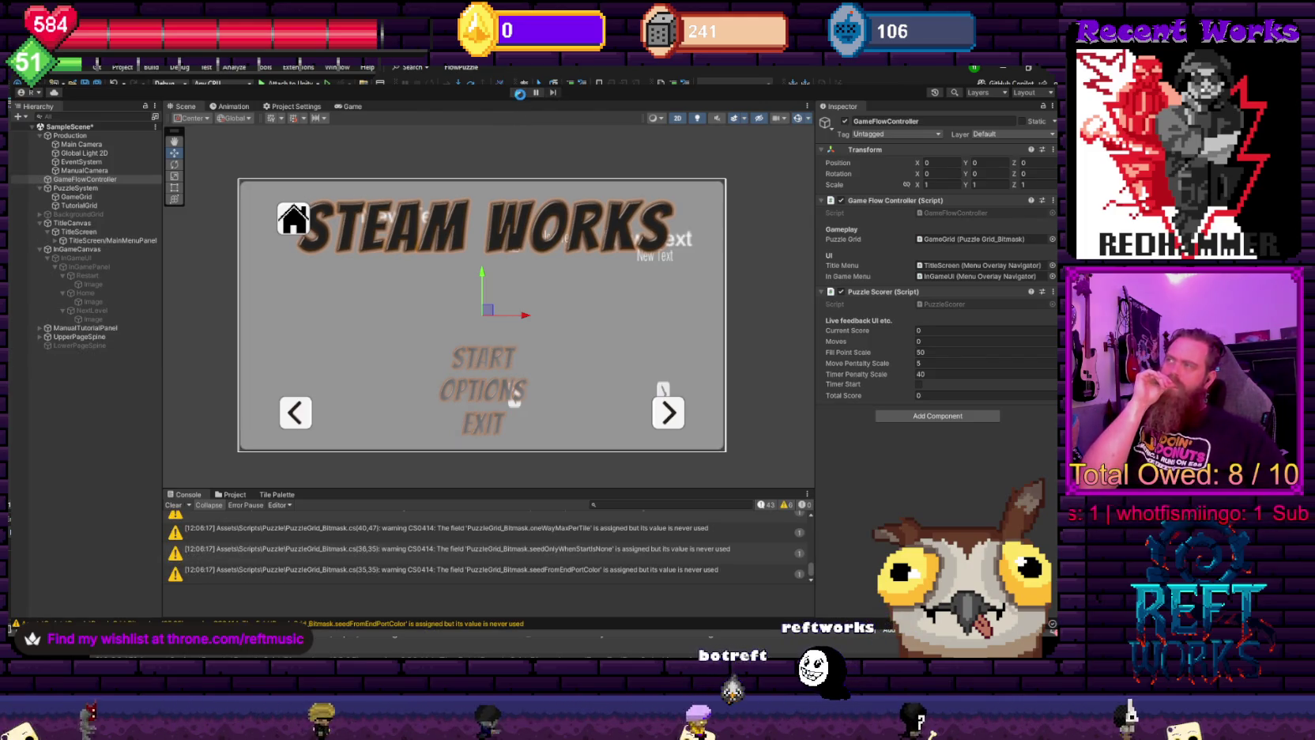
left_click(518, 93)
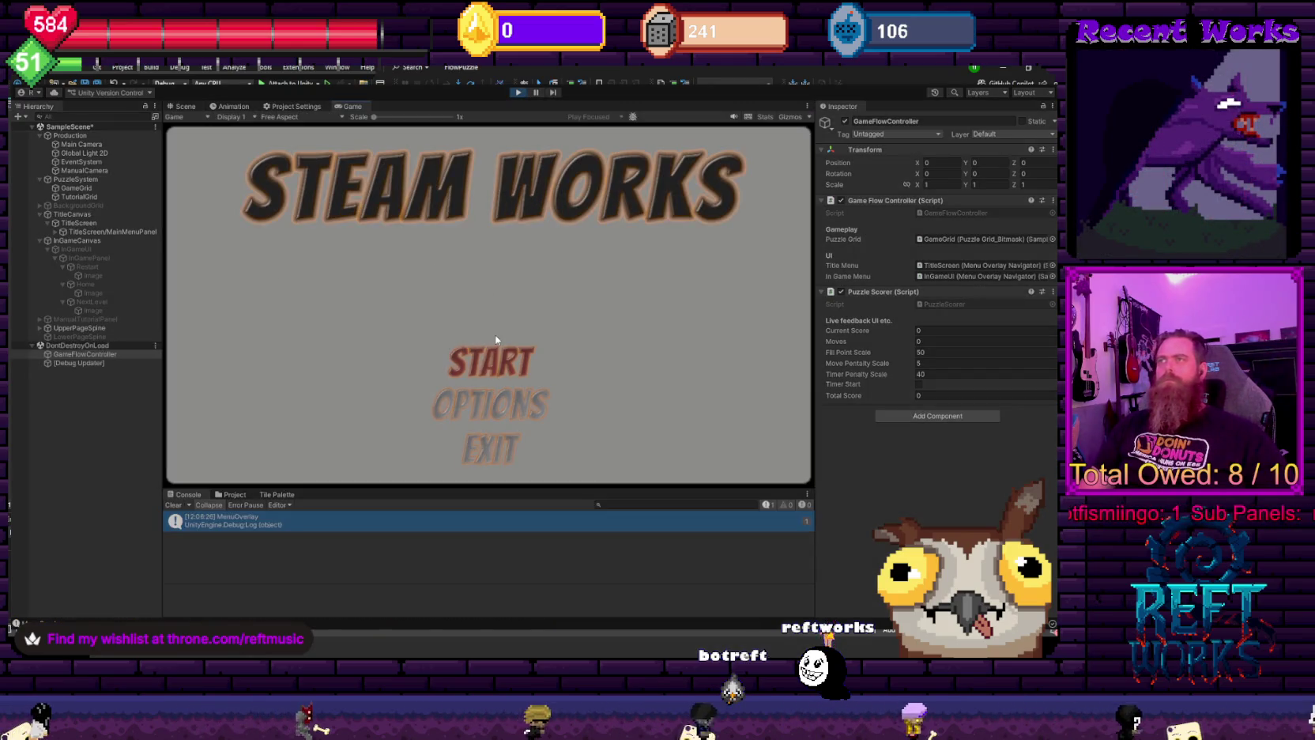
- Leave the title menu for the Rotation tutorial, stop Play mode and select TitleScreen
left_click(495, 338)
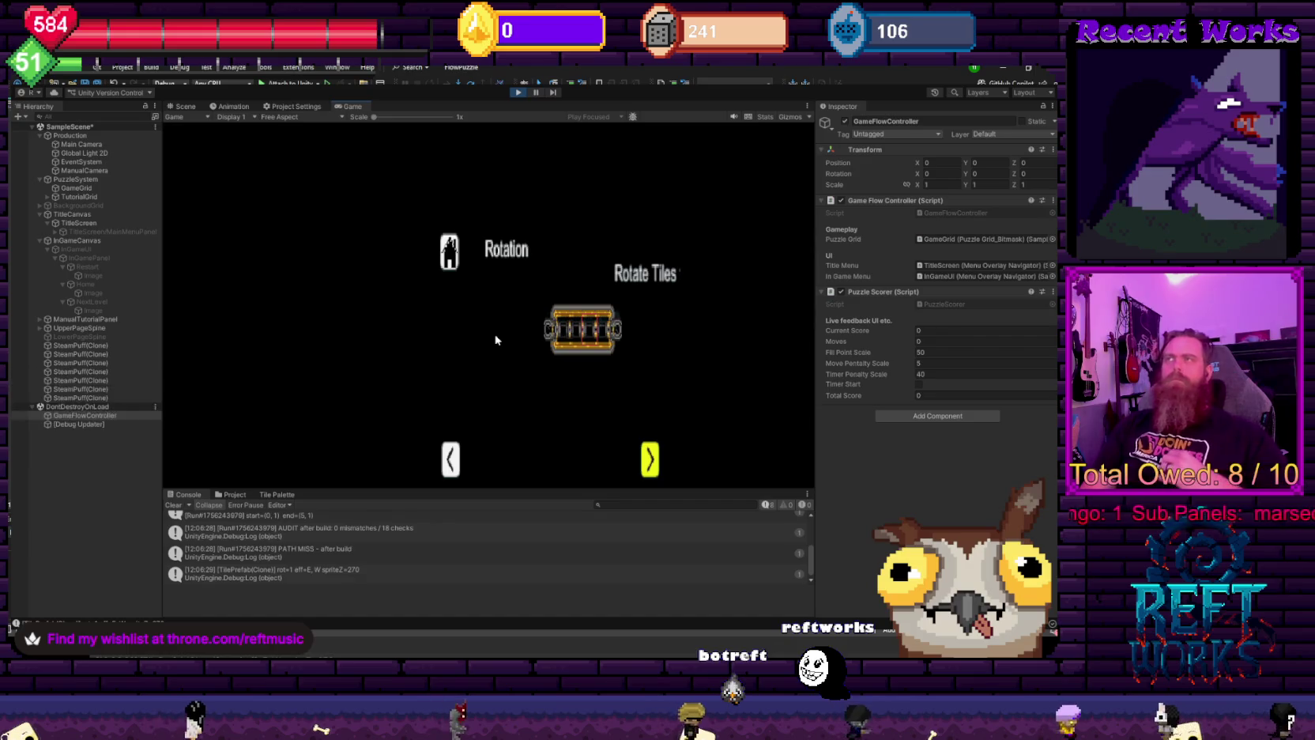
left_click(519, 92)
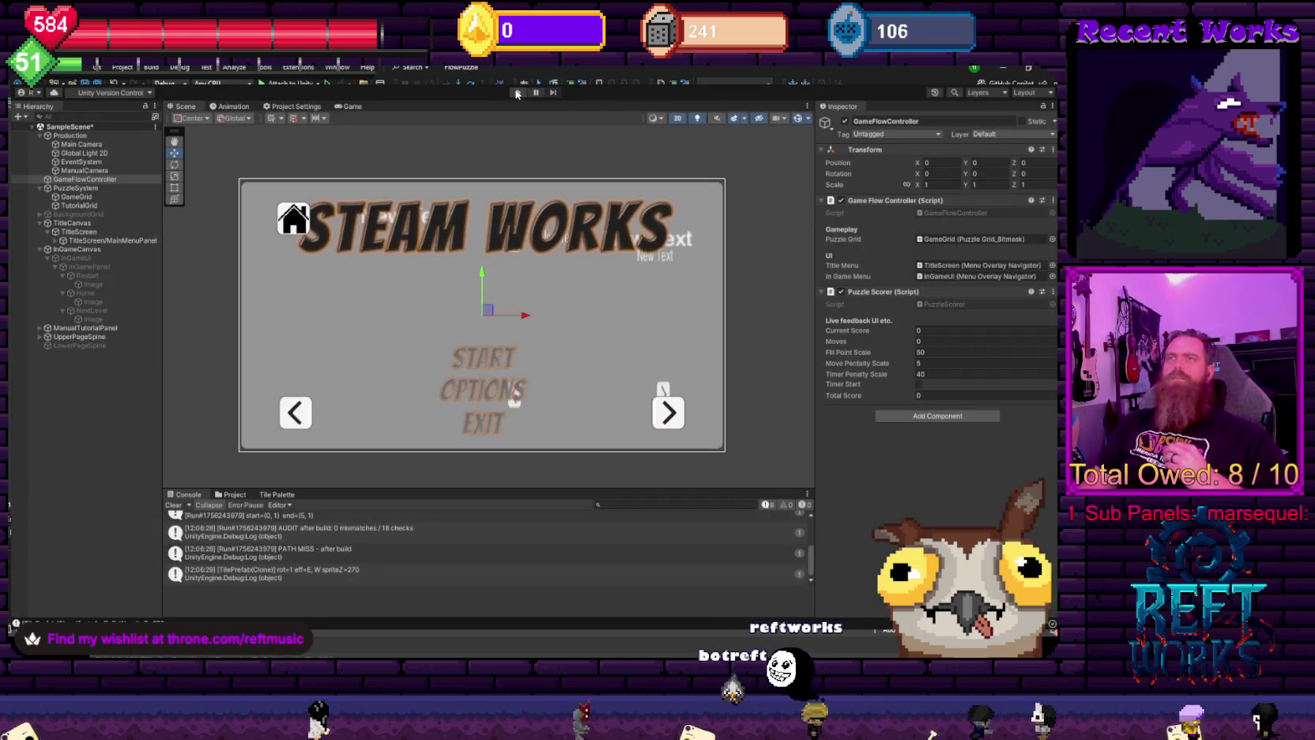
left_click(79, 231)
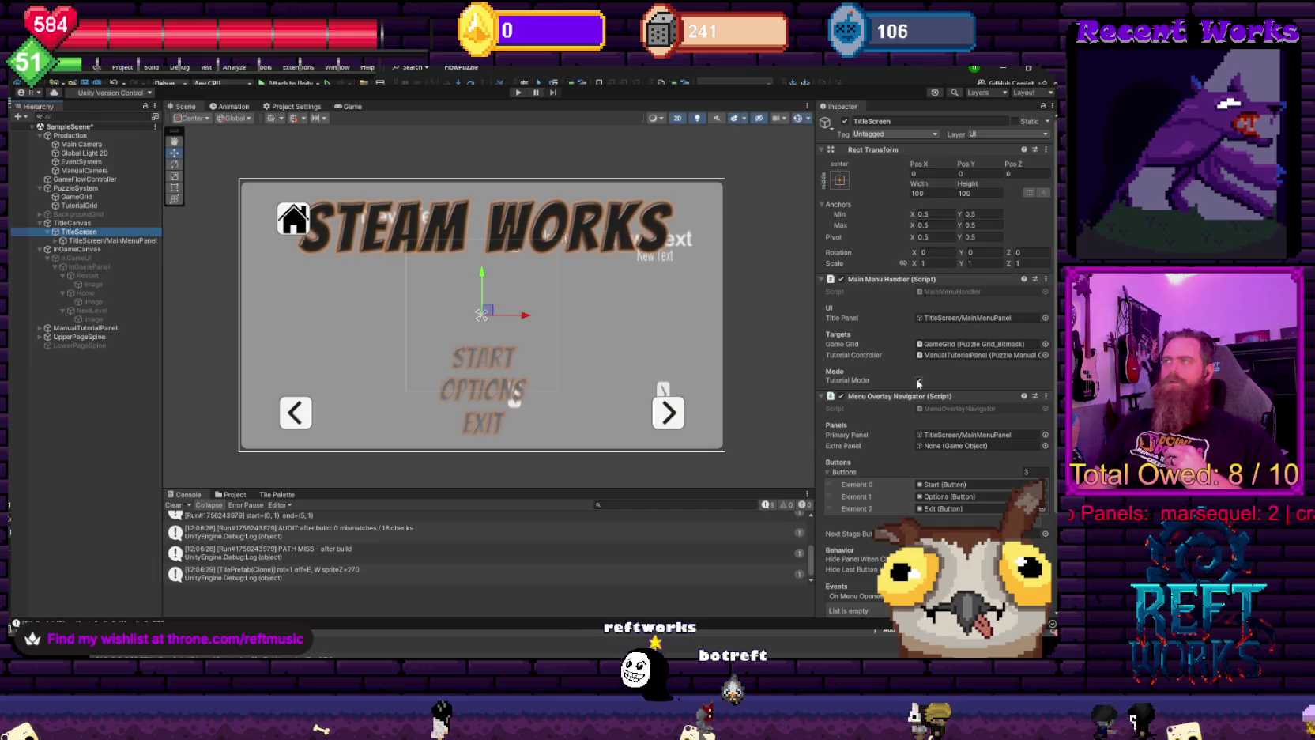
- Rerun with Ctrl+P, press Enter on START to load the puzzle grid, stop, then restart
key("ctrl+p")
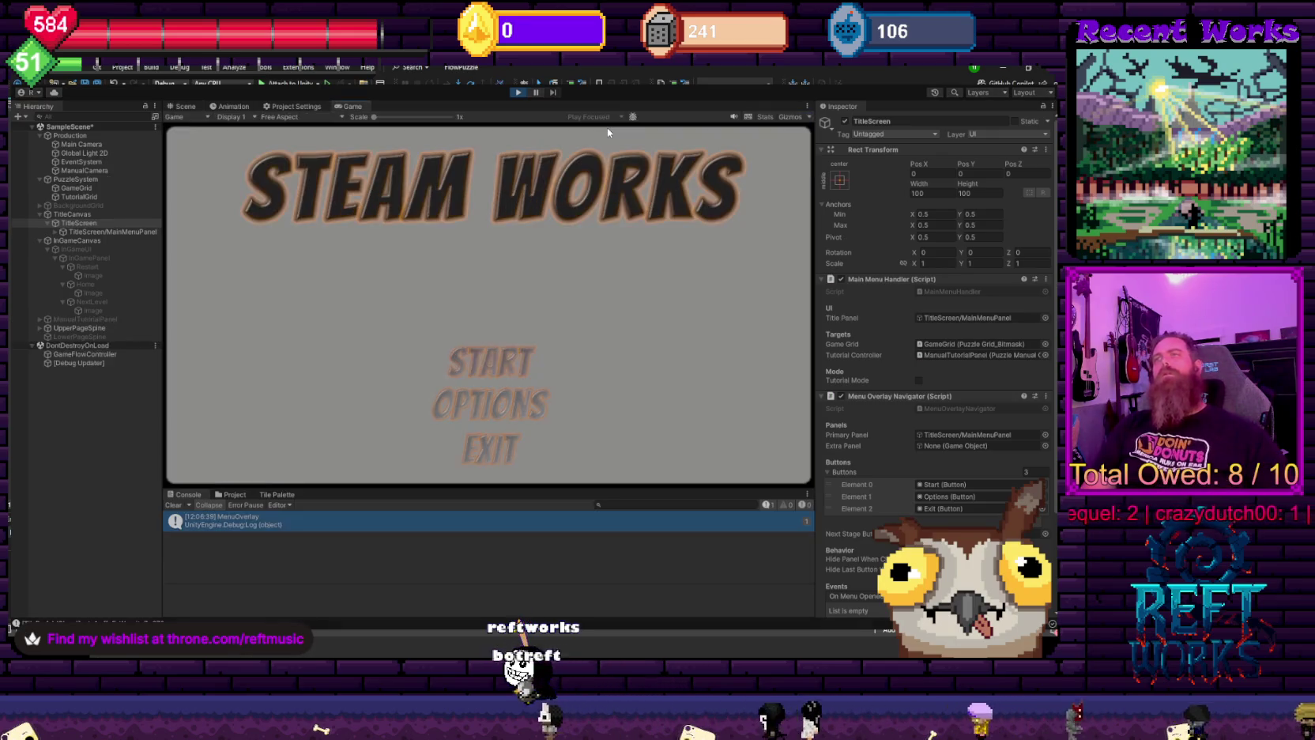
key("Return")
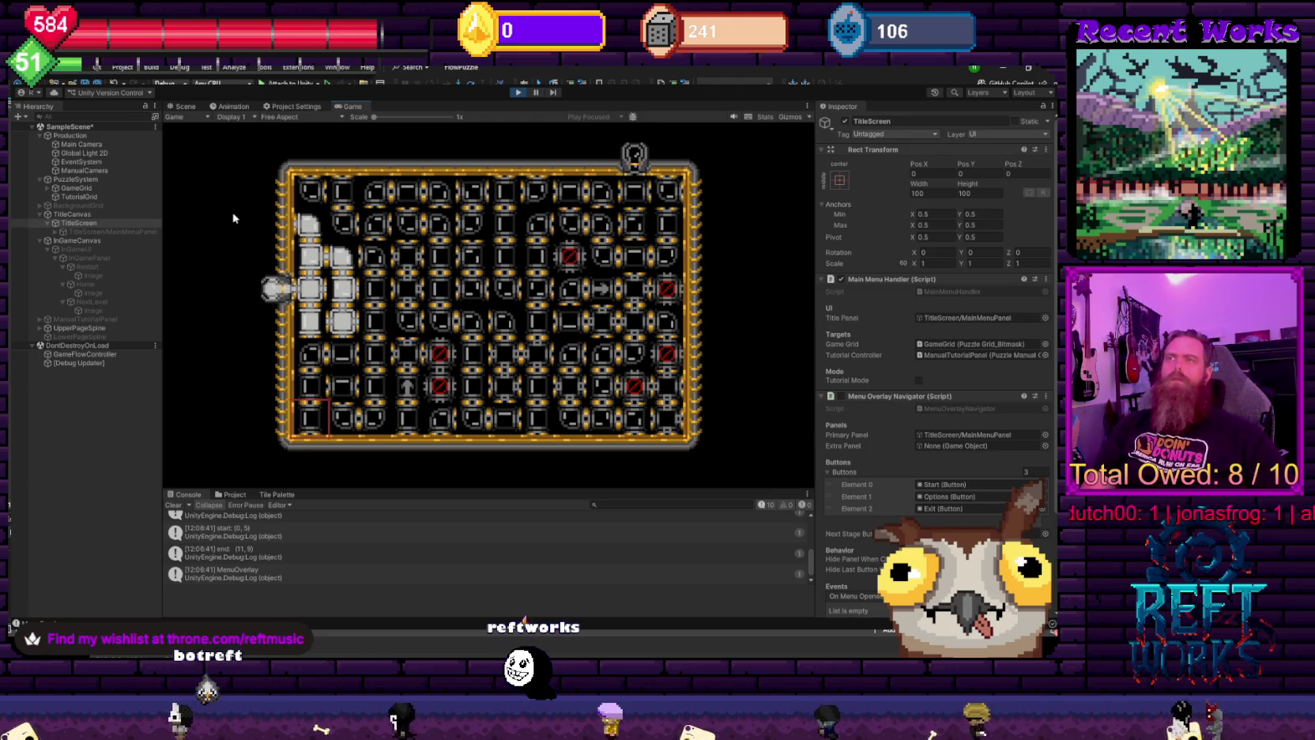
key("ctrl+p")
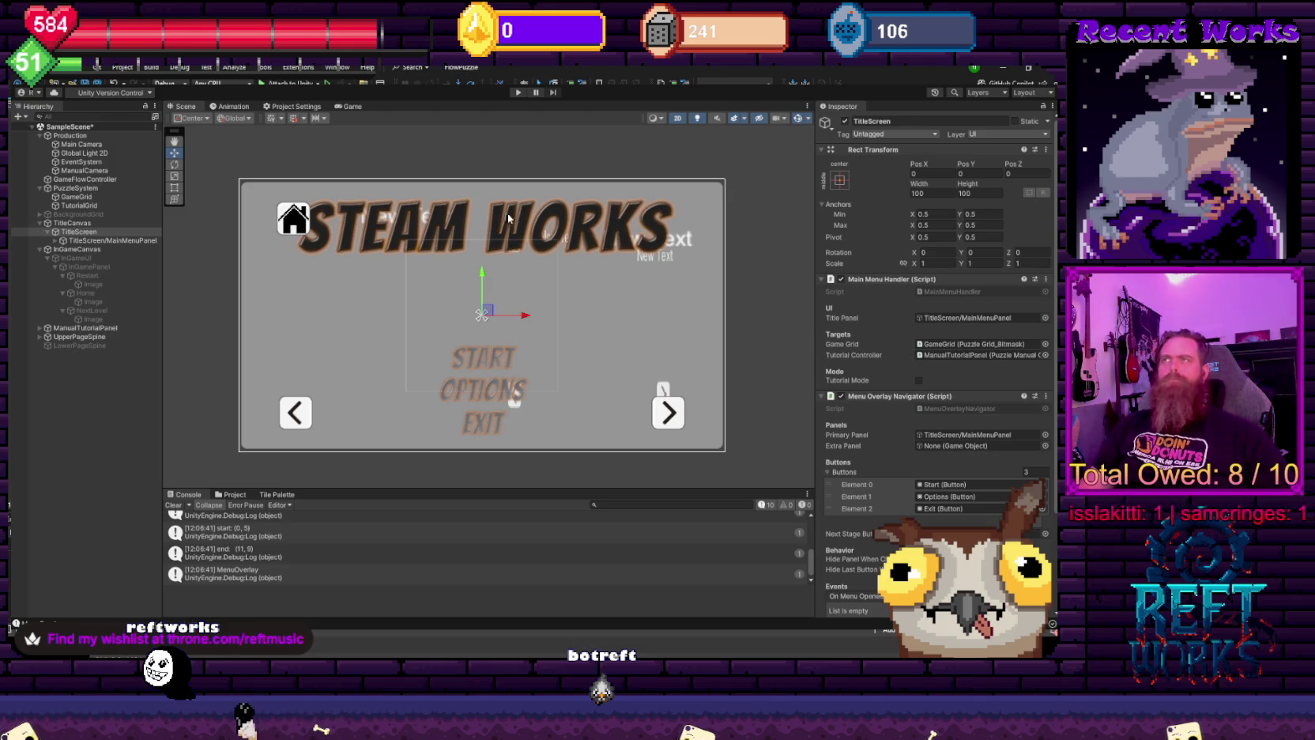
left_click(519, 93)
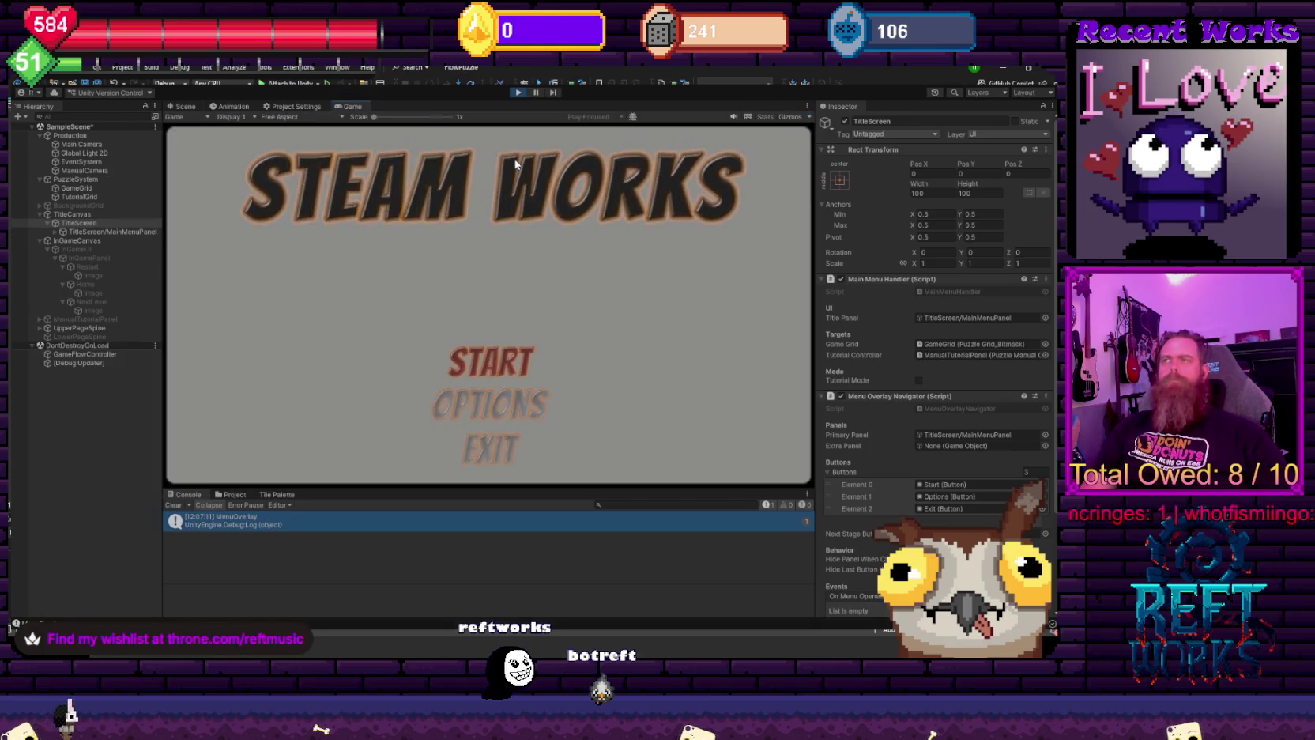
- Start the puzzle from the title menu and activate the InGameUI overlay
key("Return")
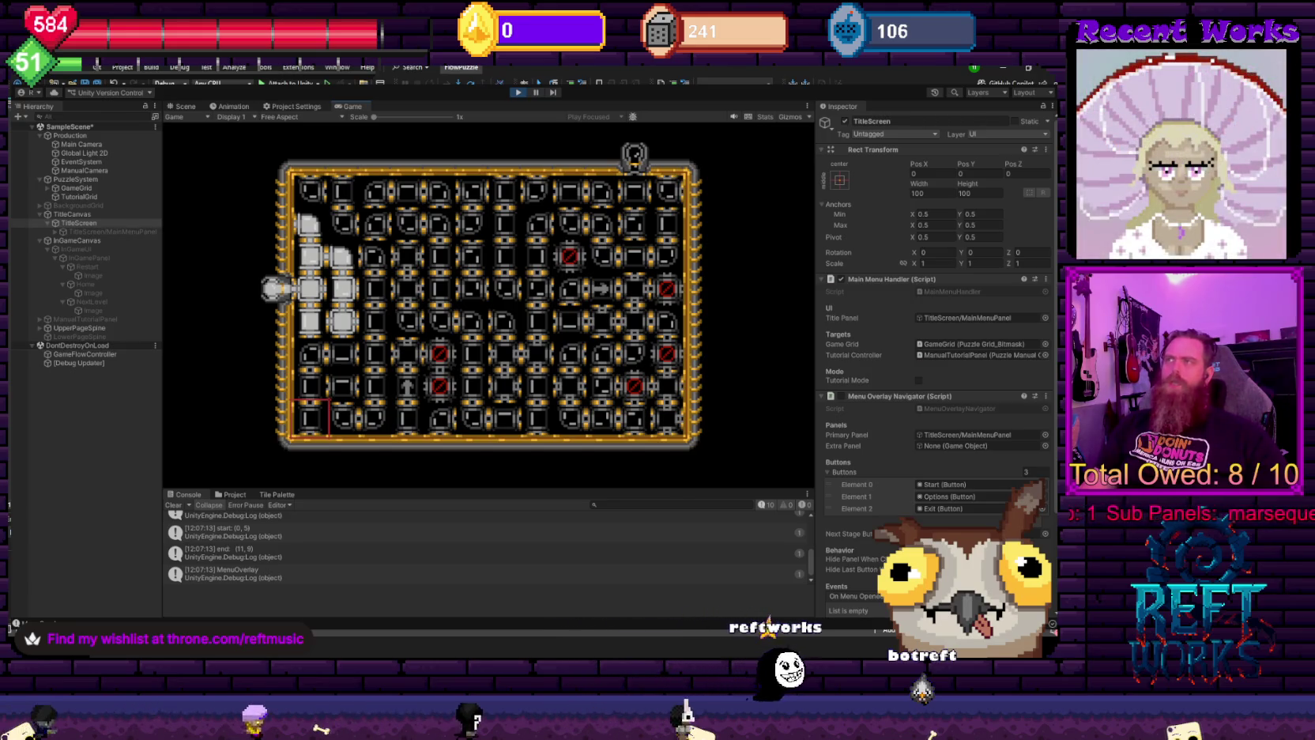
left_click(116, 249)
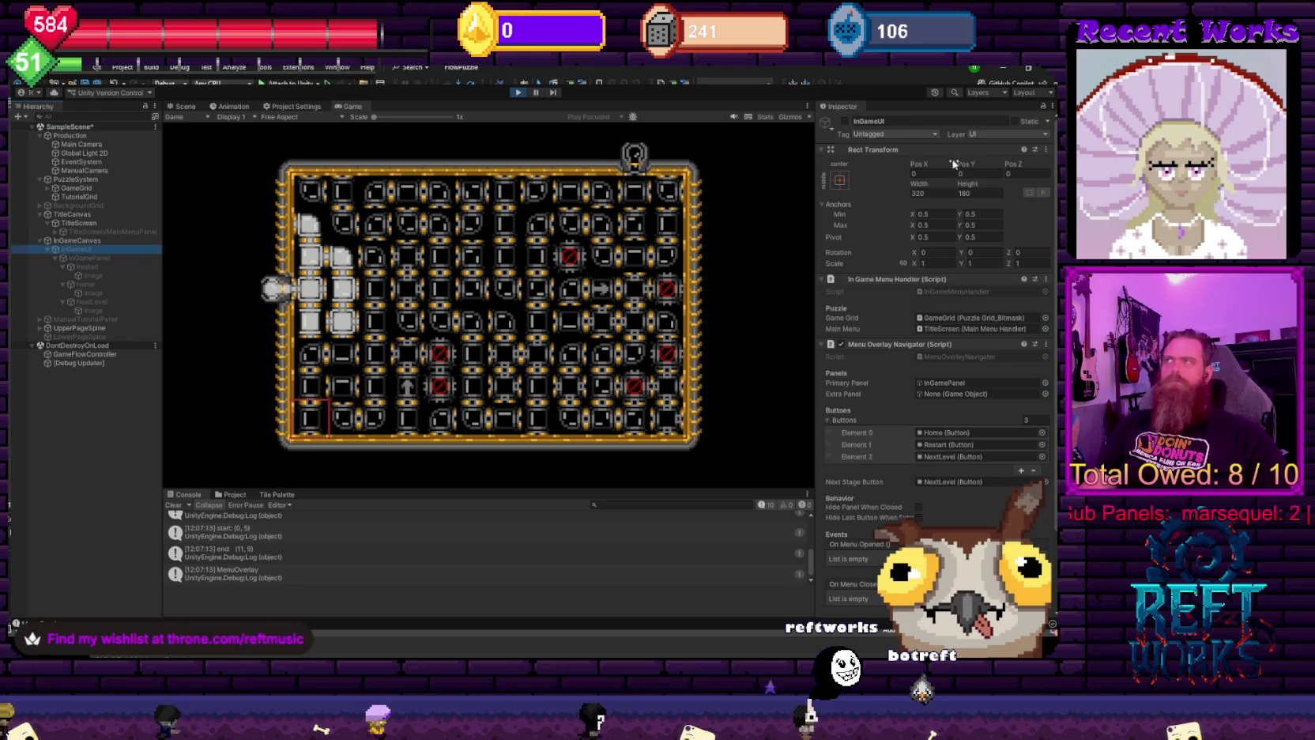
left_click(845, 122)
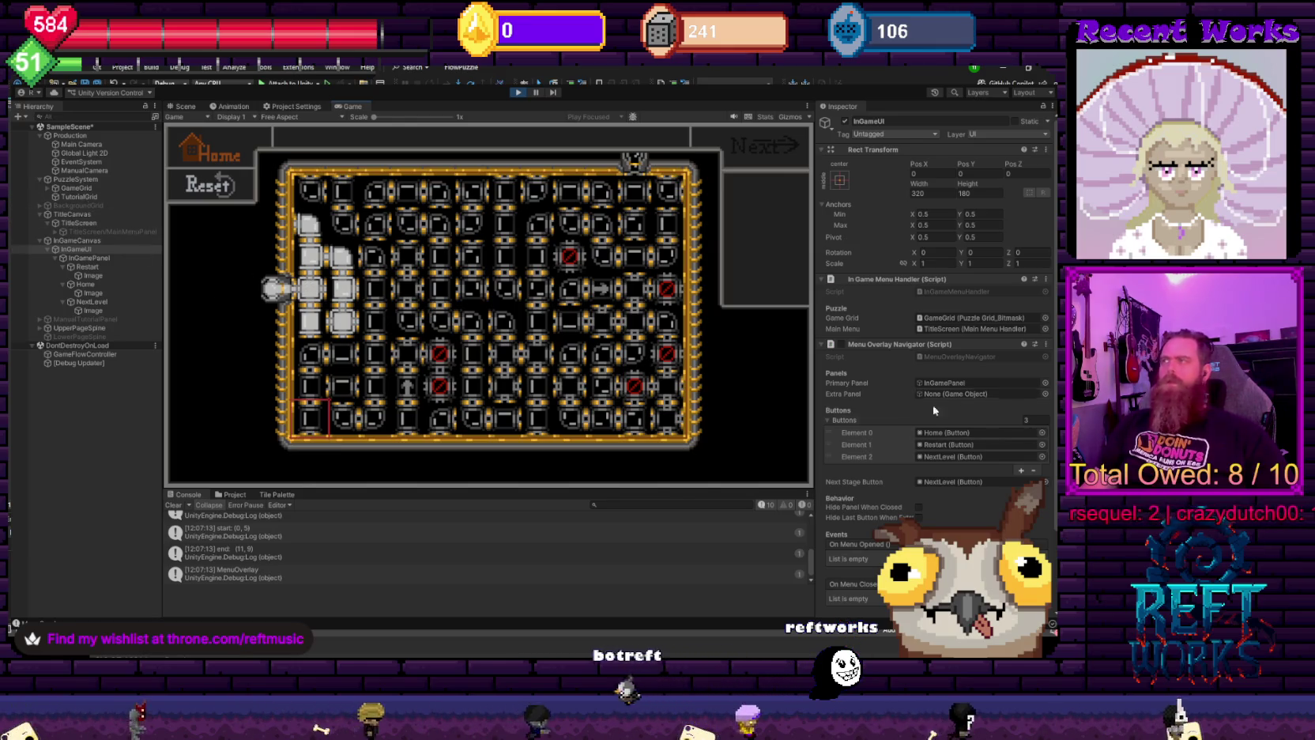
- Try the Home/Reset/Next overlay with Escape and Up in the running game, then stop Play mode
left_click(490, 320)
key("Escape")
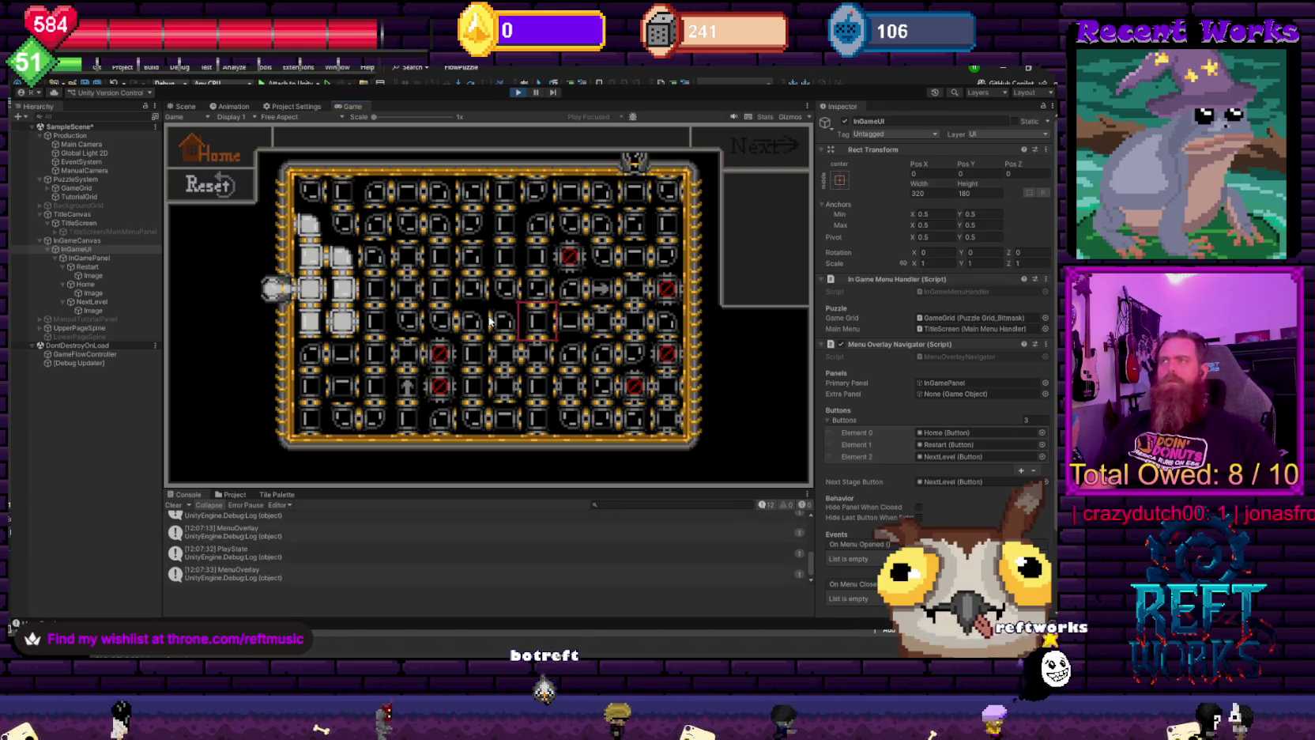
key("Escape")
key("Up")
key("Up")
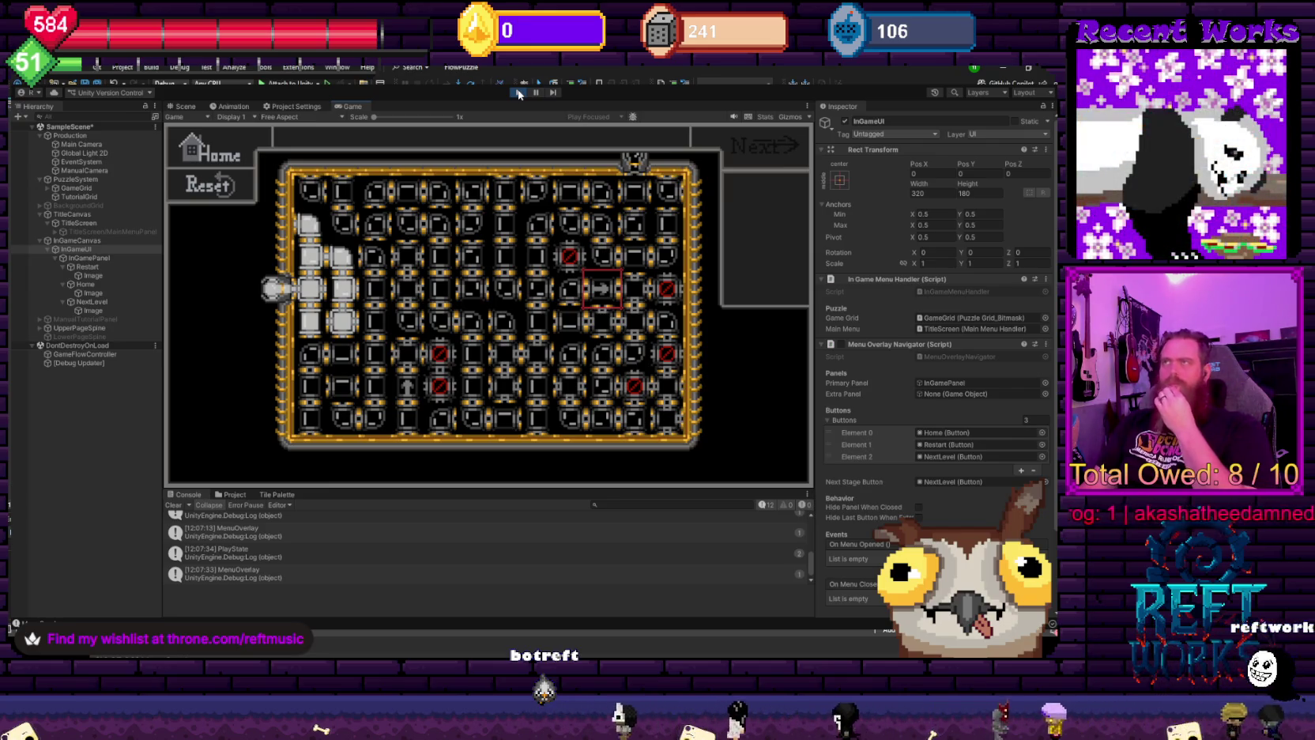
left_click(519, 92)
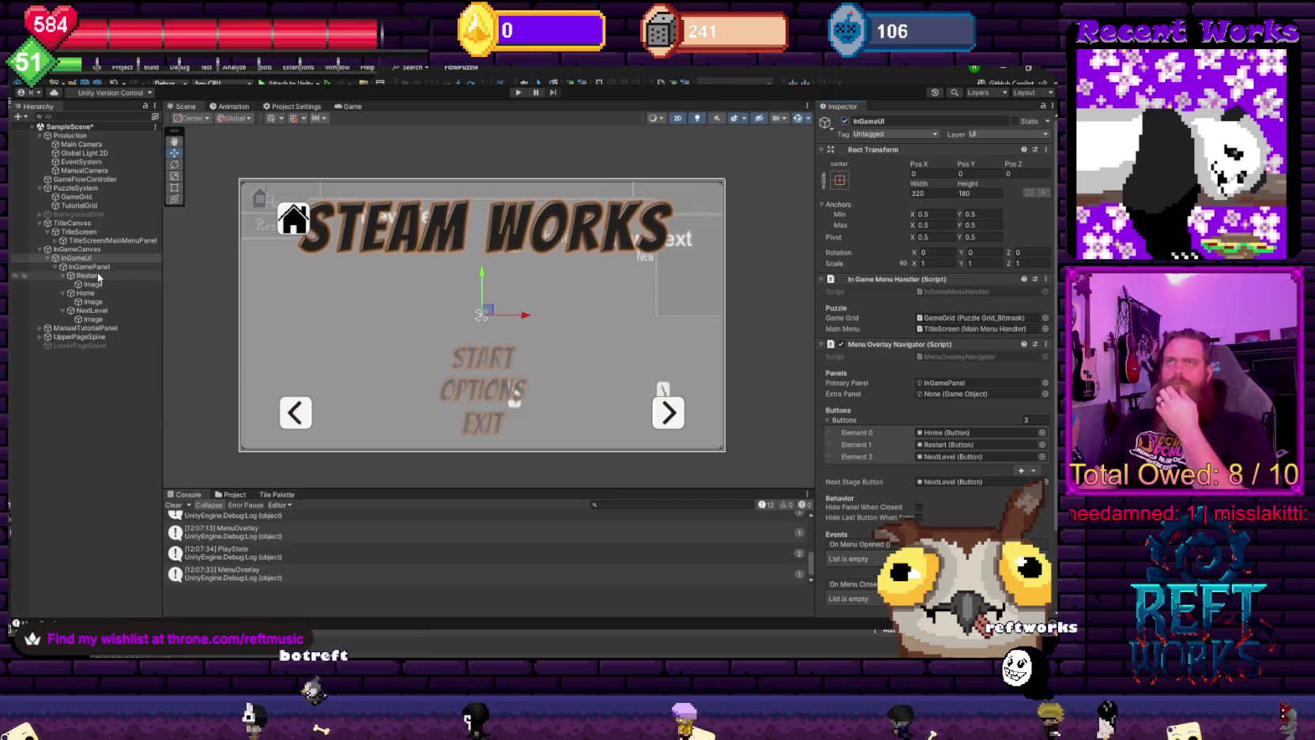
- Deactivate InGamePanel, select ManualTutorialPanel, then run and stop a test play
left_click(88, 266)
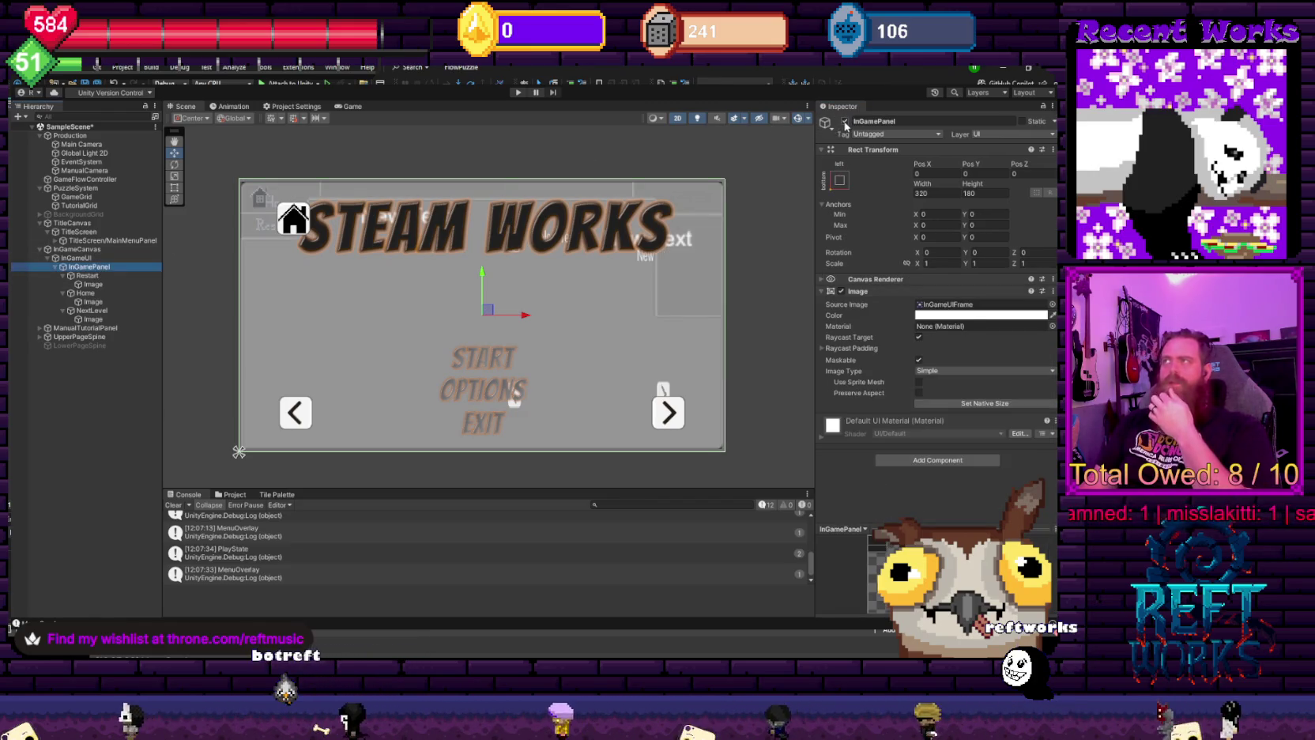
left_click(845, 122)
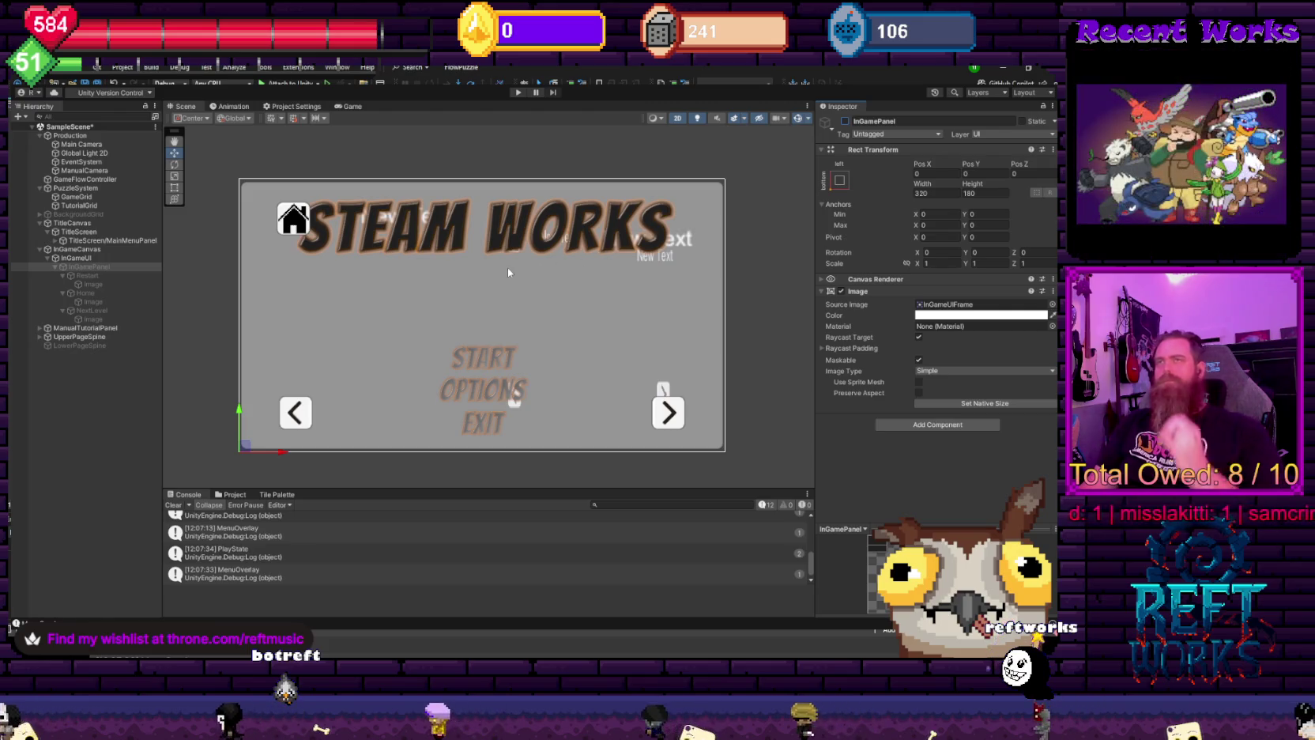
left_click(406, 147)
left_click(518, 93)
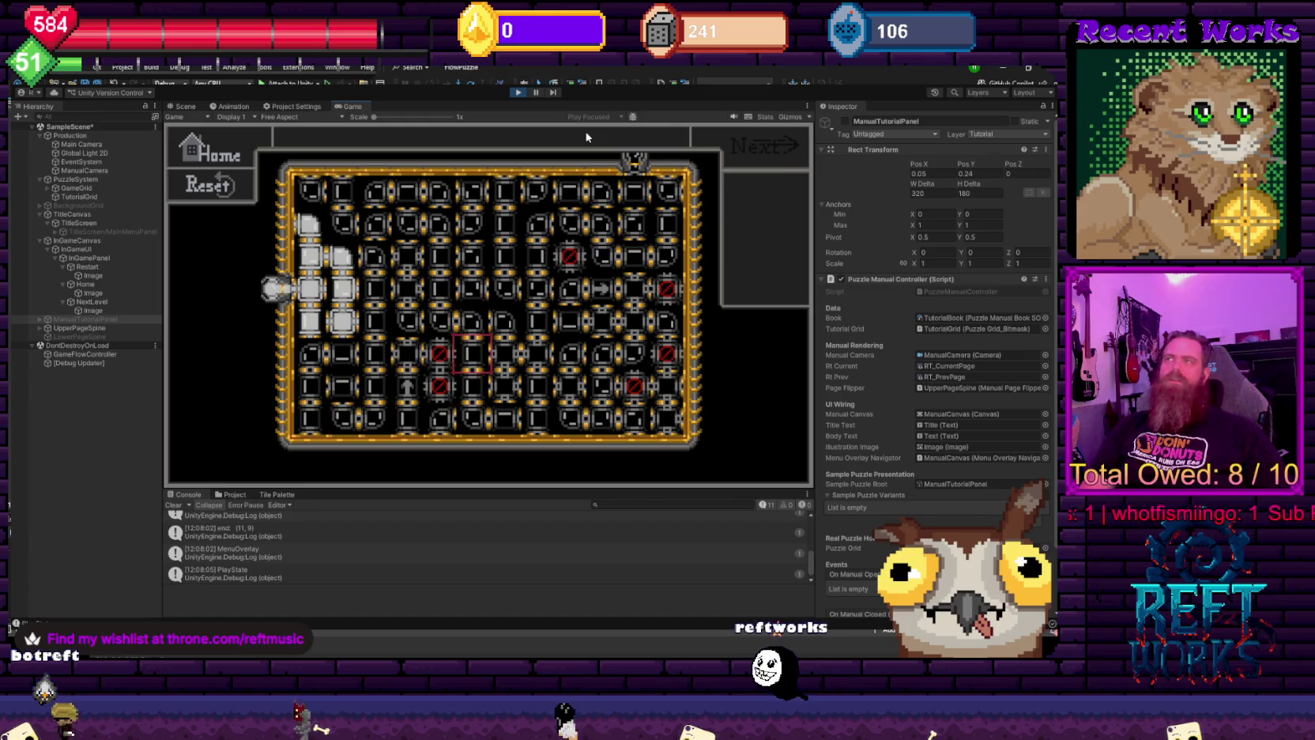
left_click(519, 93)
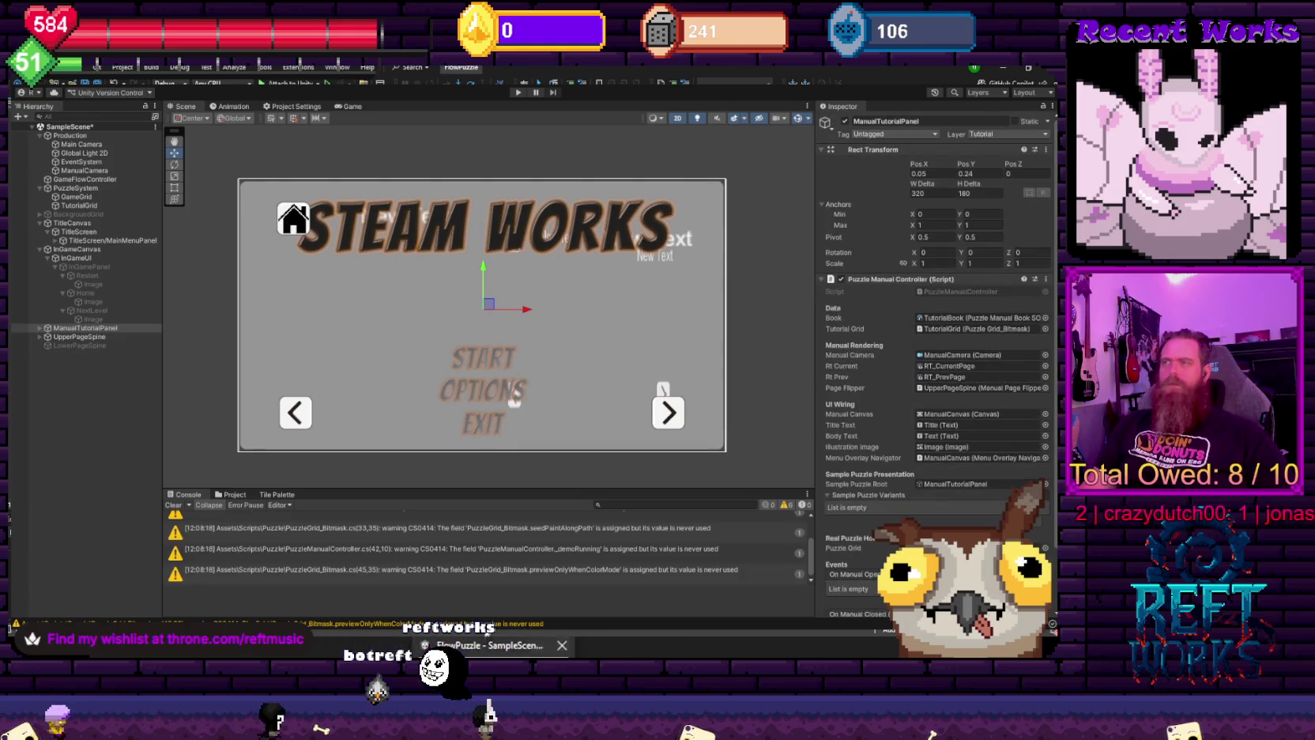
- Select TitleScreen and tick Tutorial Mode in its Main Menu Handler
left_click(75, 258)
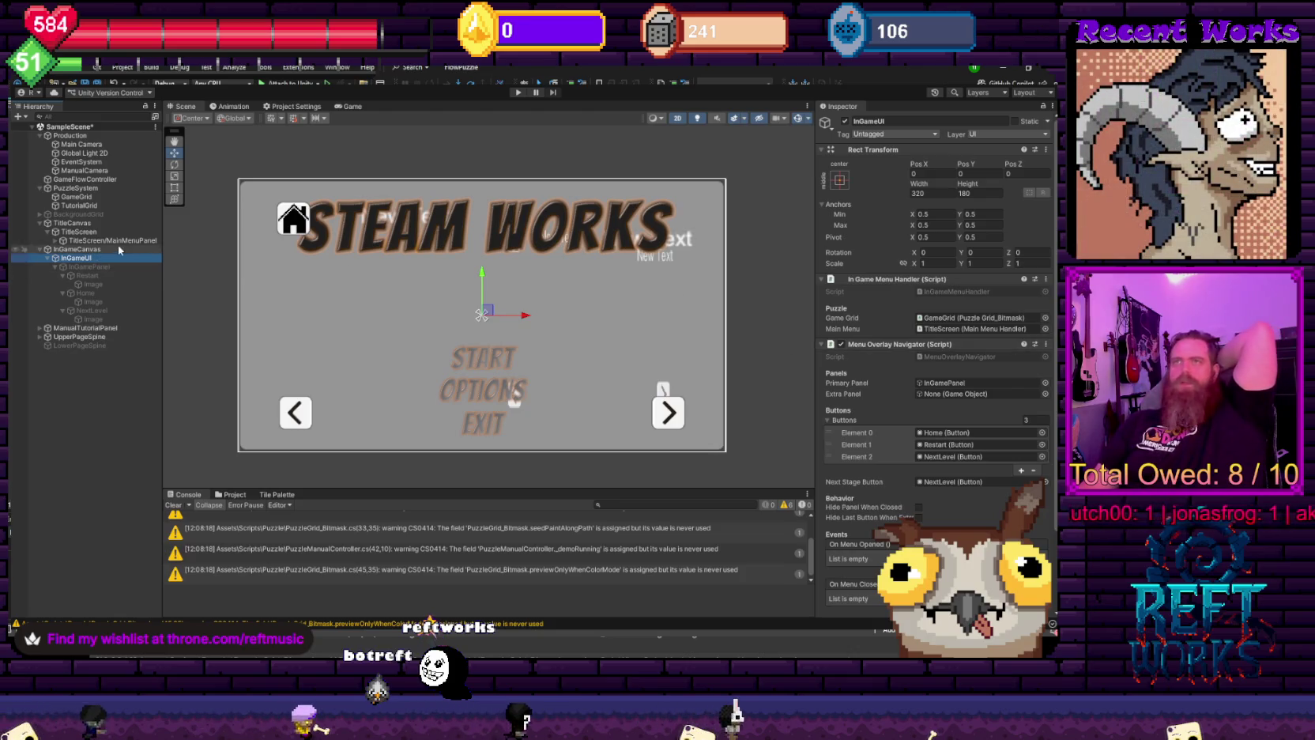
left_click(119, 247)
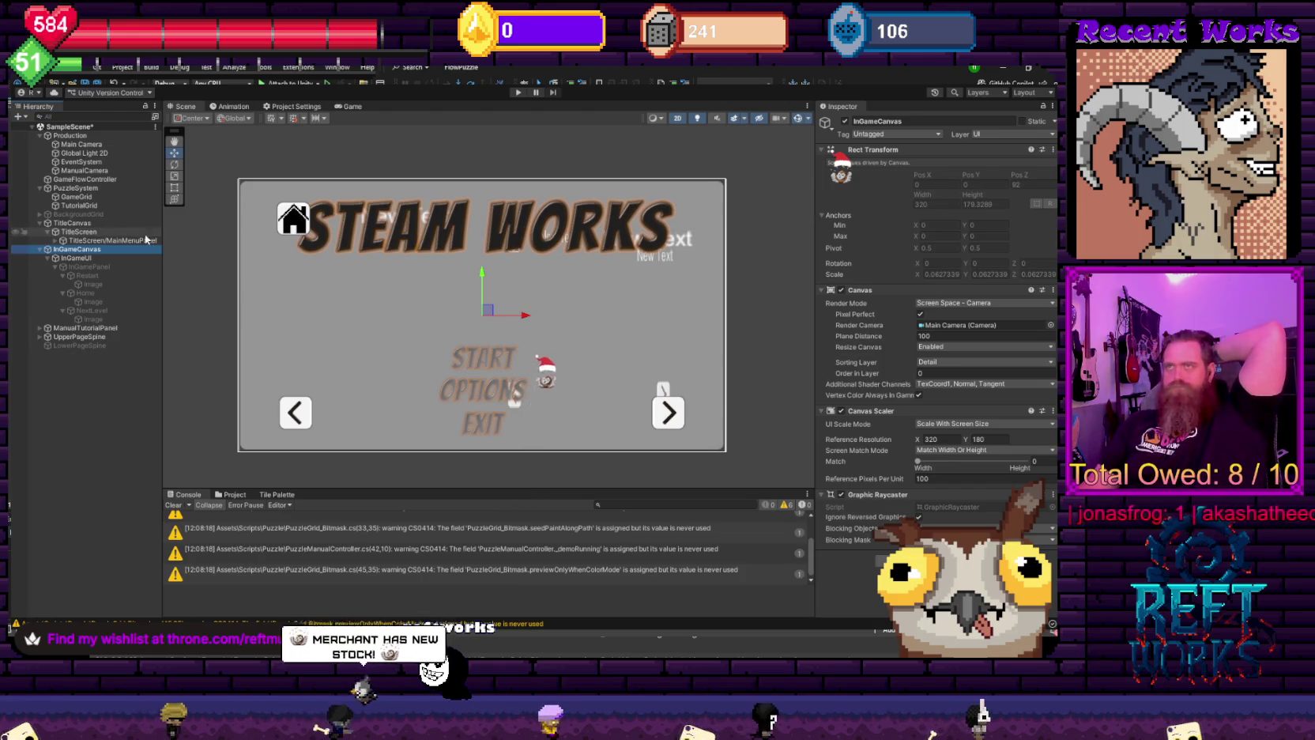
left_click(135, 222)
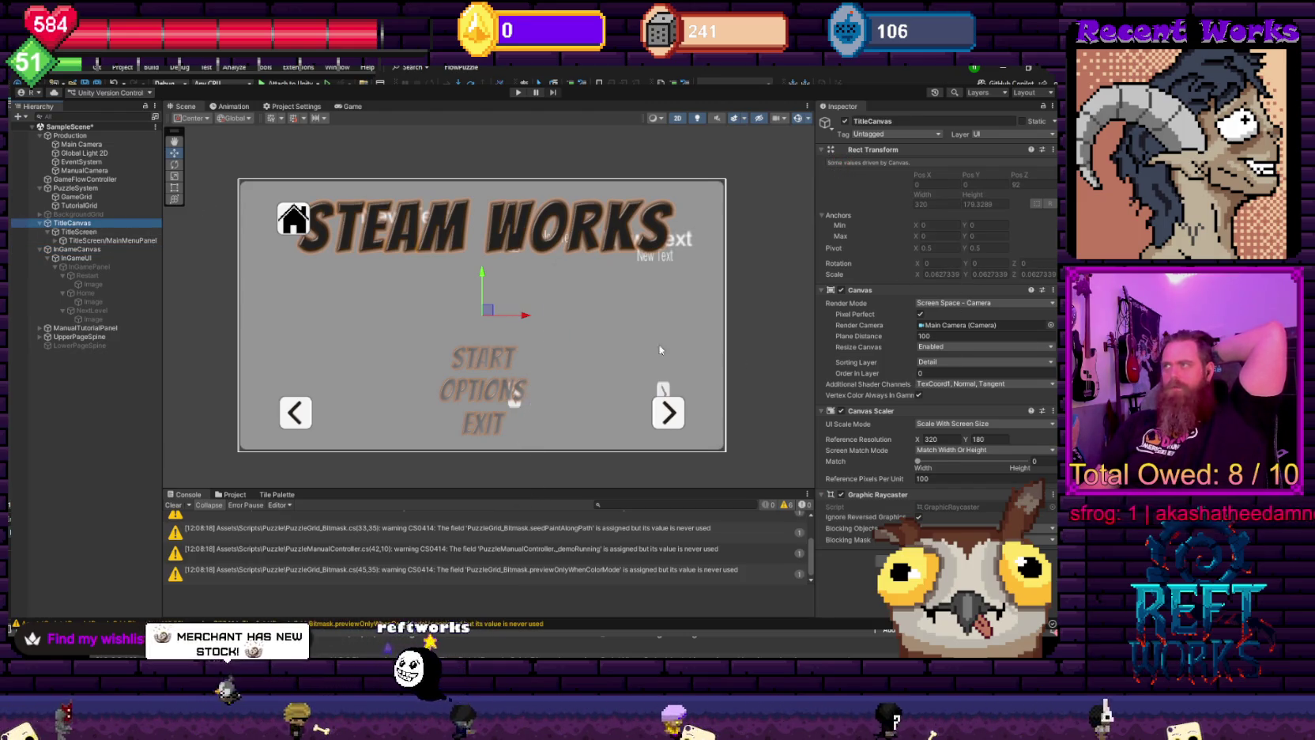
left_click(563, 313)
left_click(919, 380)
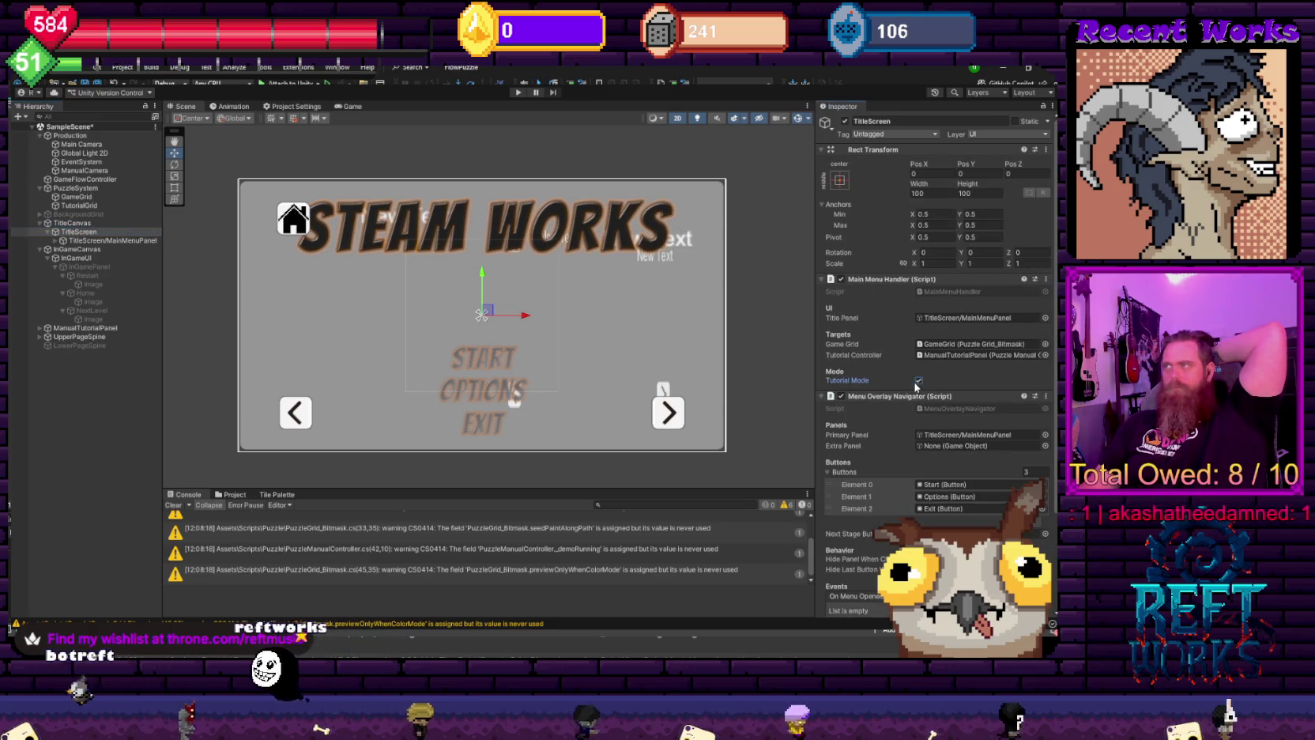
- Run the game and page through the Sliding and tut1 tutorial pages to the puzzle grid
key("ctrl+p")
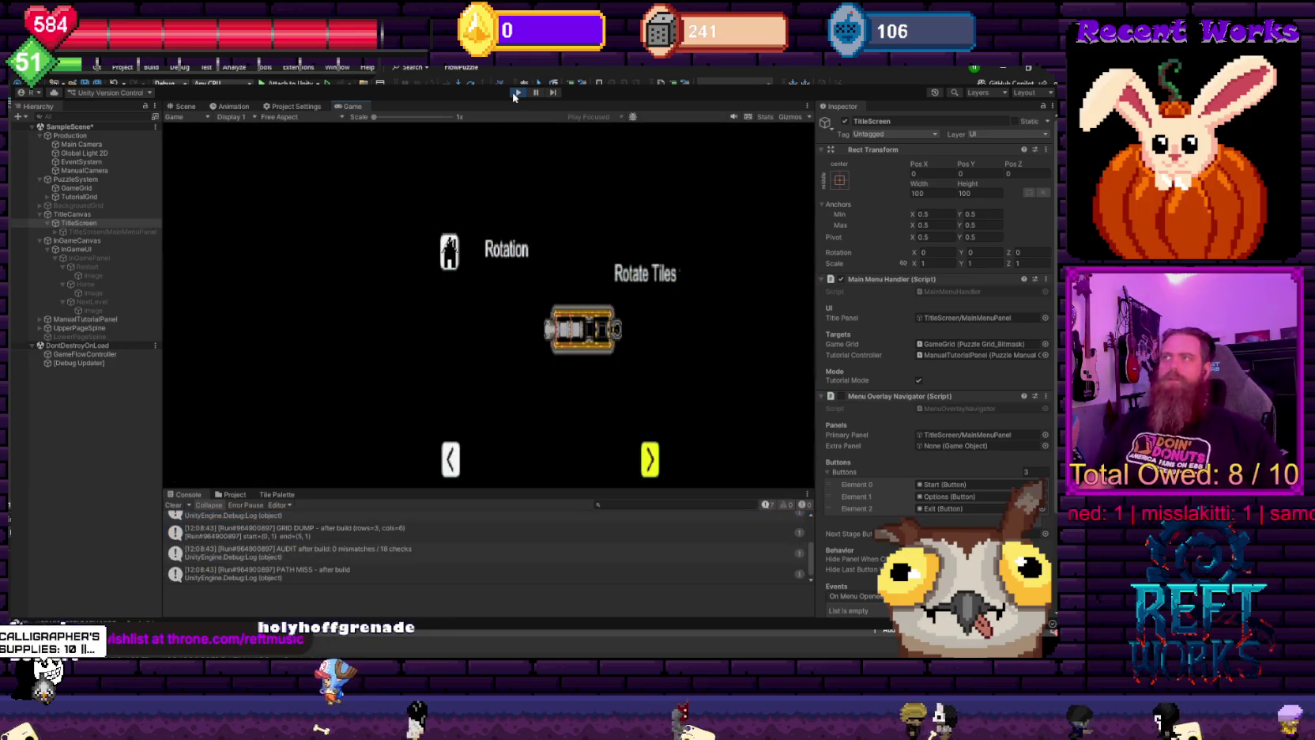
key("Right")
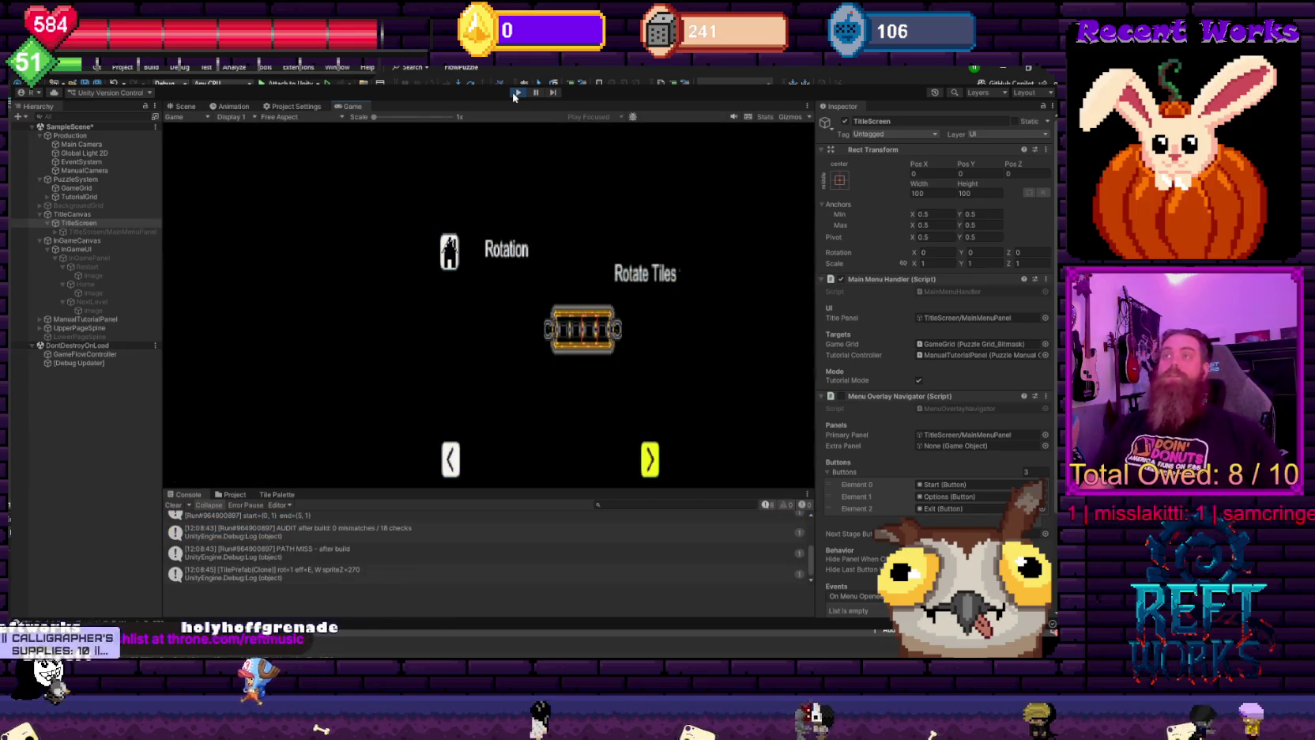
key("Return")
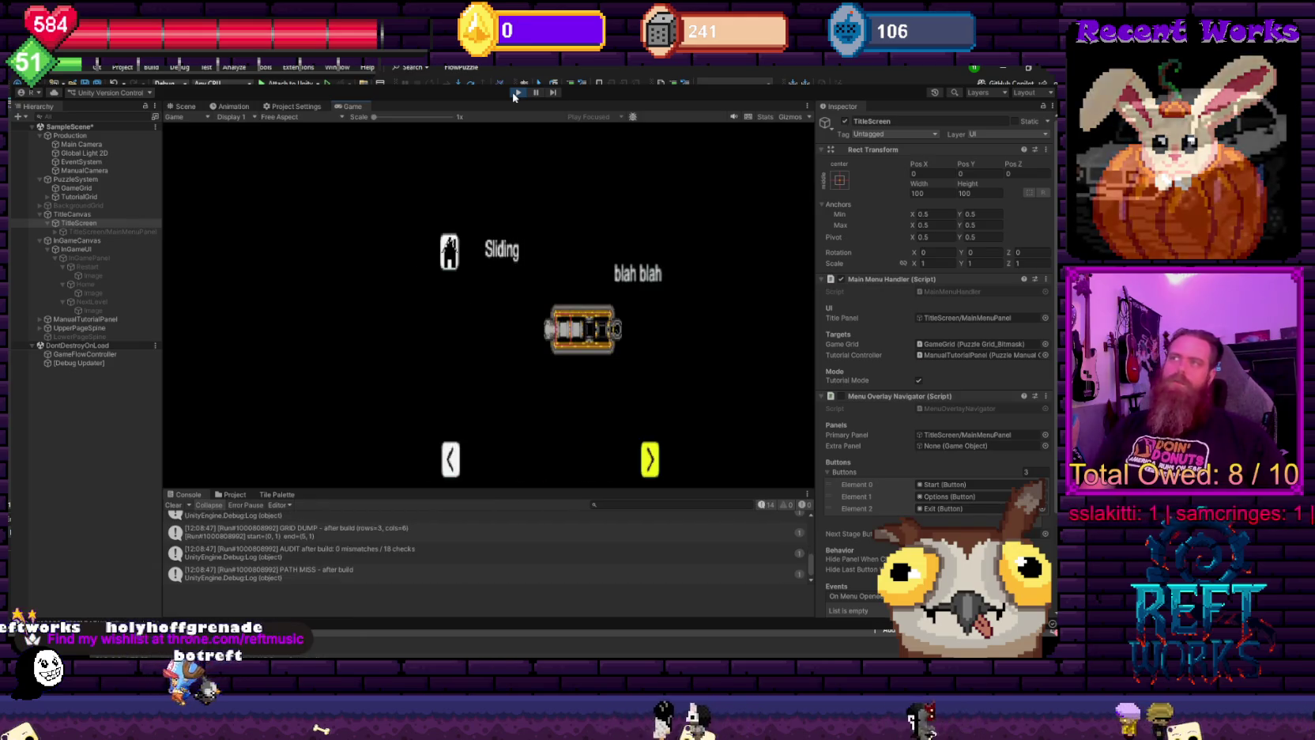
key("Return")
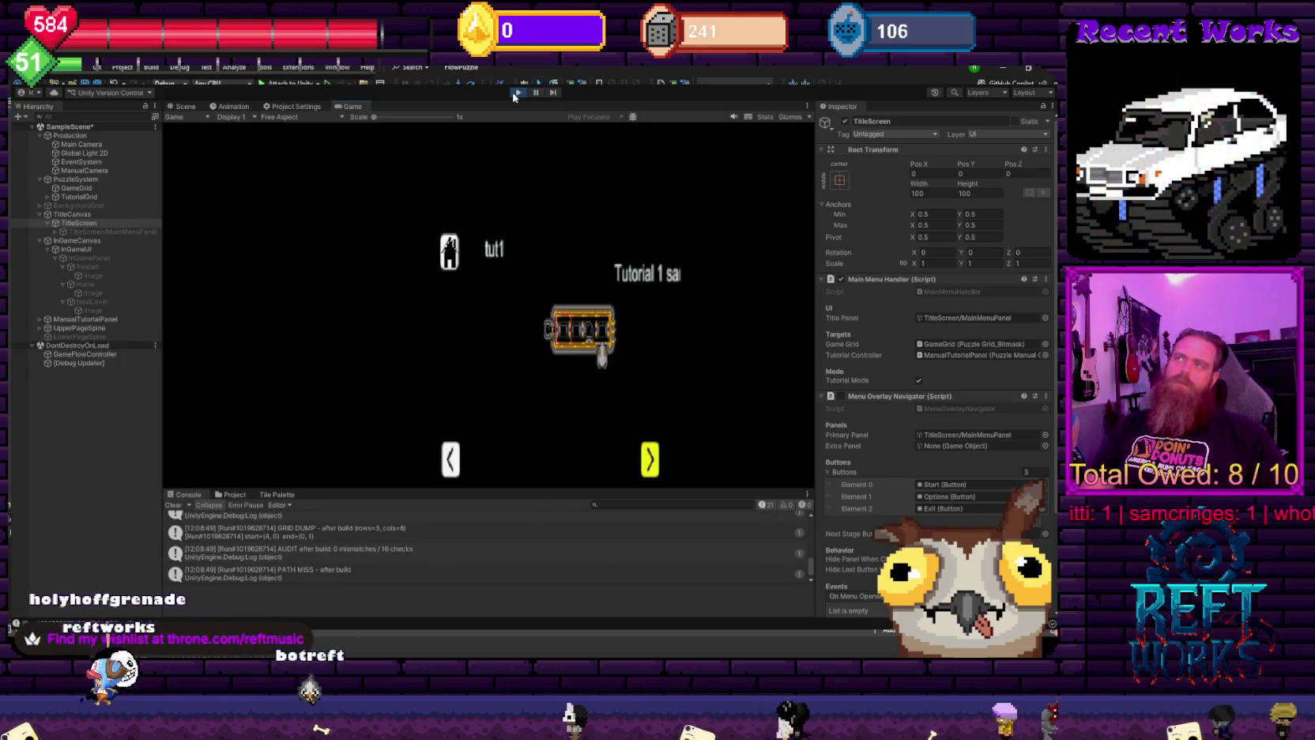
key("Return")
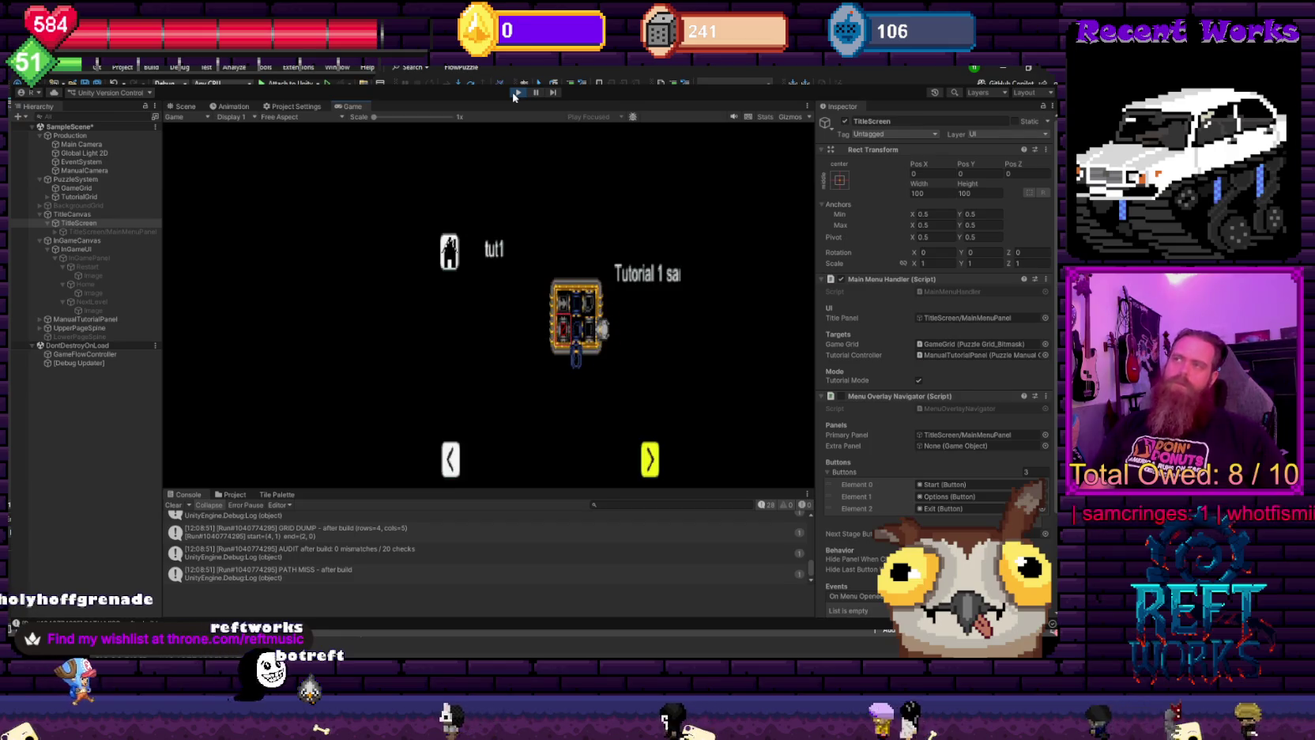
key("Return")
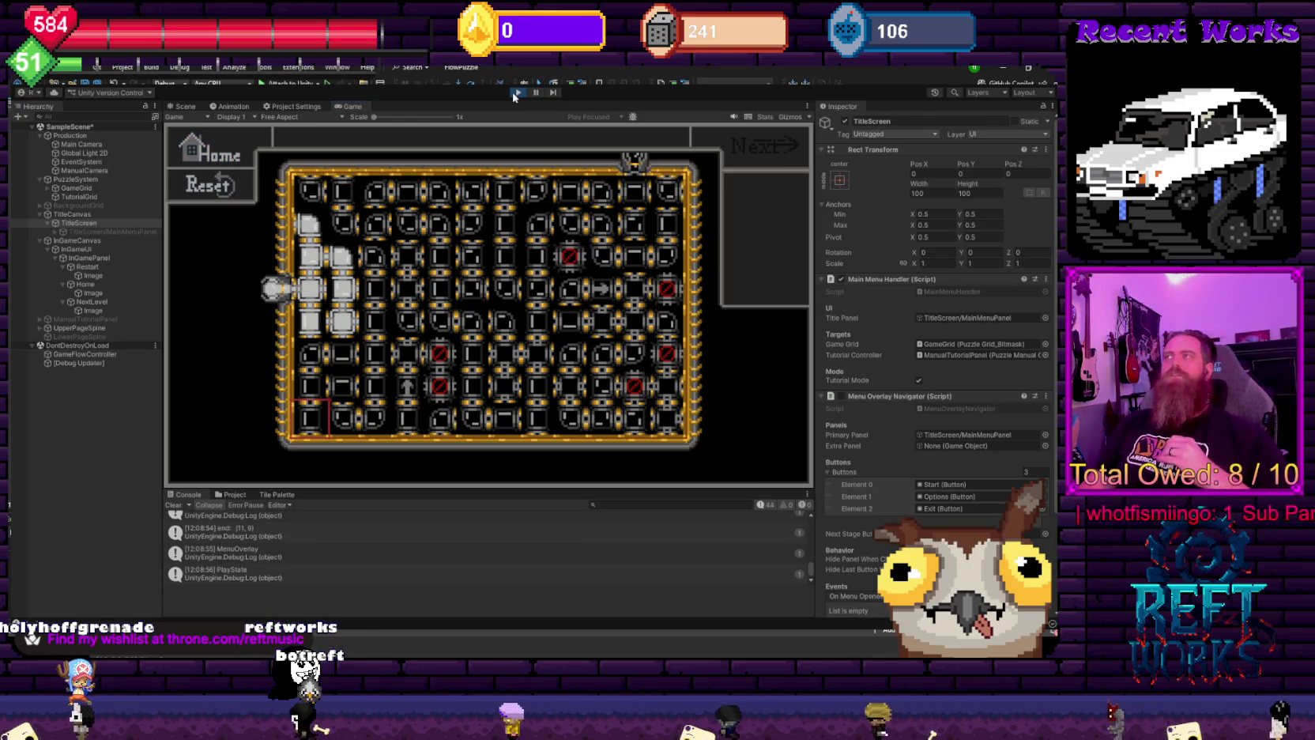
- Stop Play mode with the toolbar Play button
left_click(515, 93)
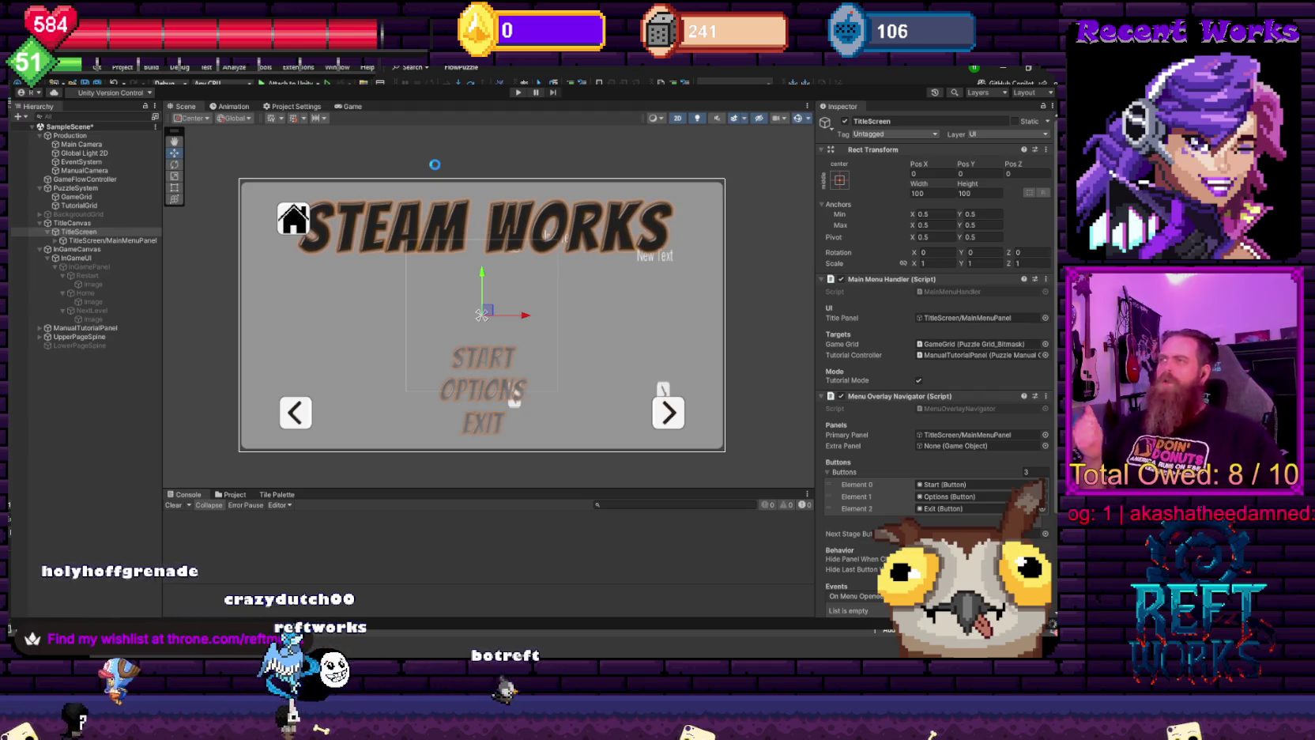
- Enter Play mode to run the game into the pipe puzzle level
left_click(515, 93)
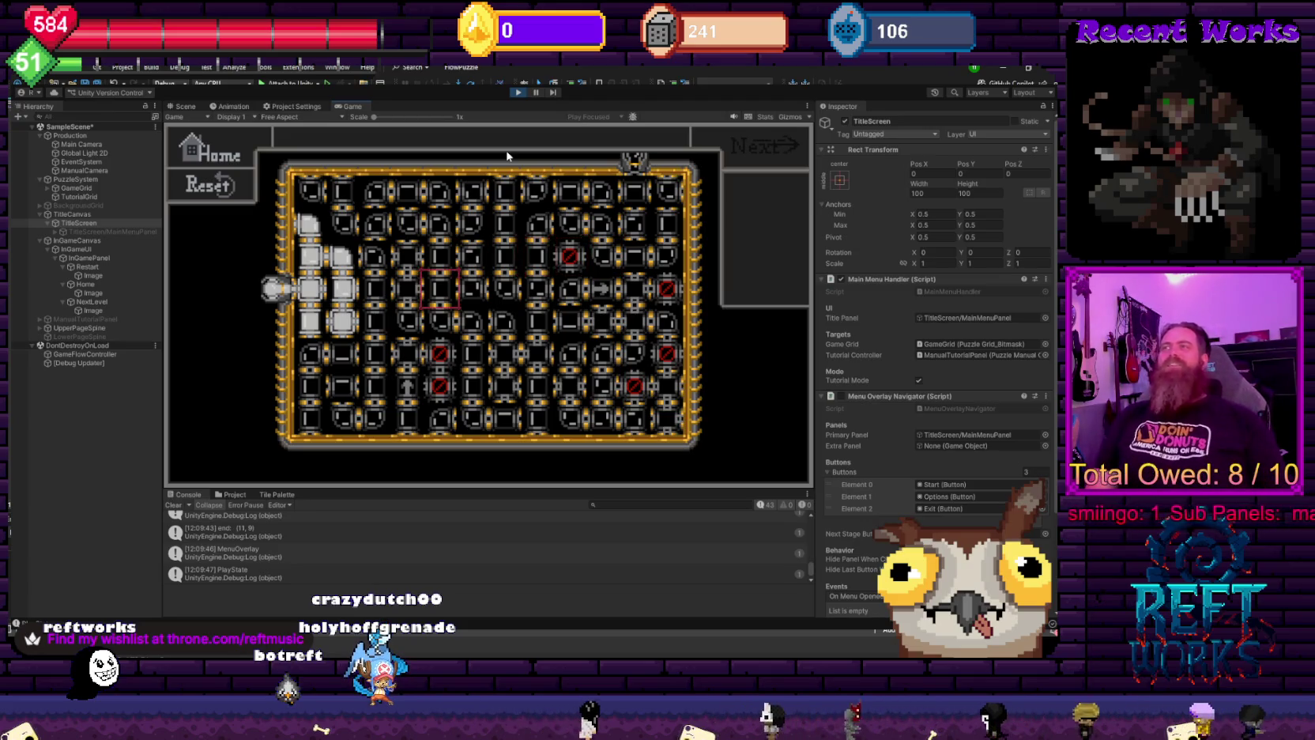
- Rotate tiles with Space and move the red marker with arrow keys to extend the lit path
key("space")
key("Right")
key("Right")
key("Down")
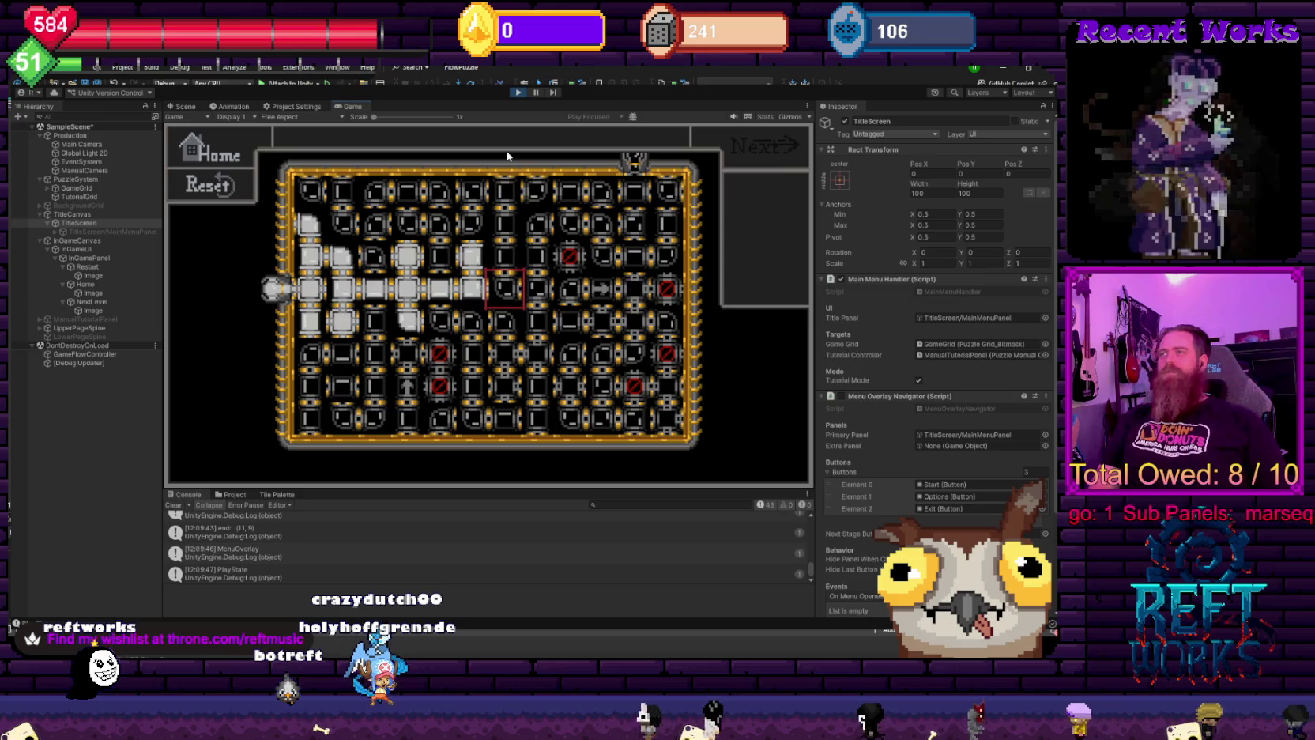
key("space")
key("space")
key("space")
key("Right")
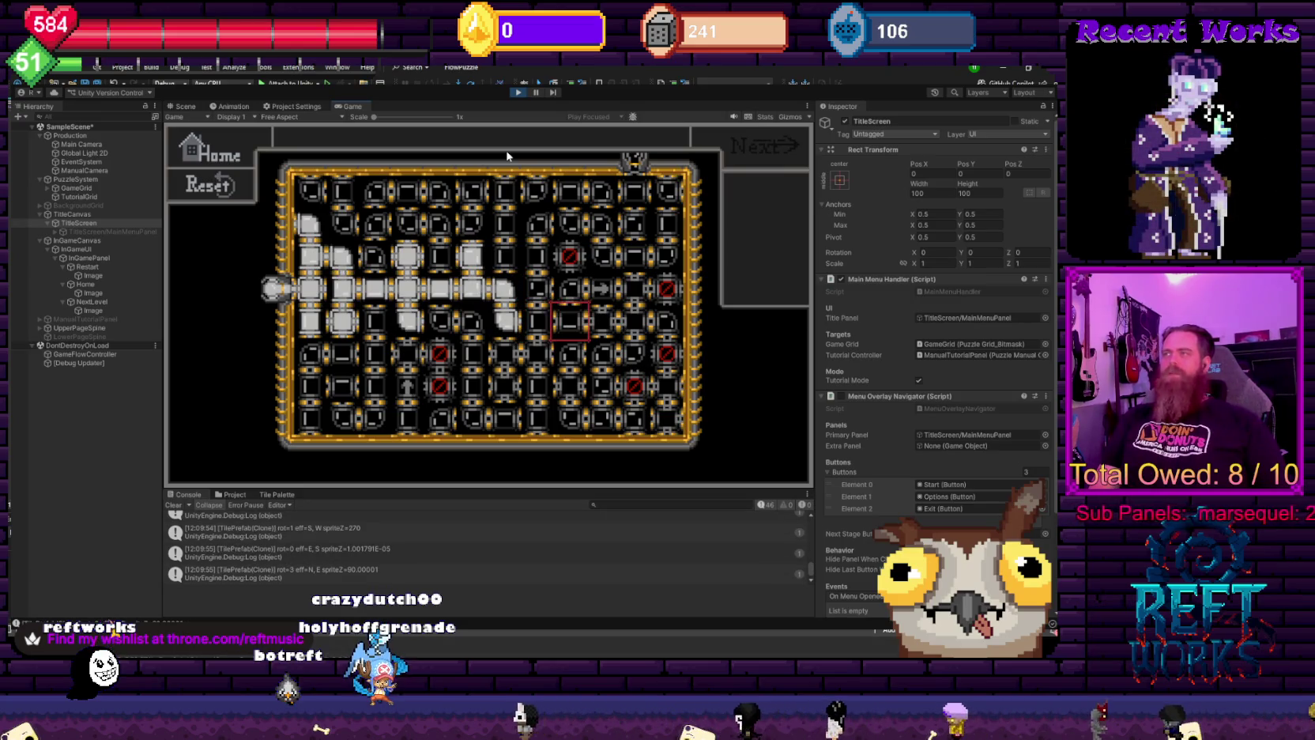
key("space")
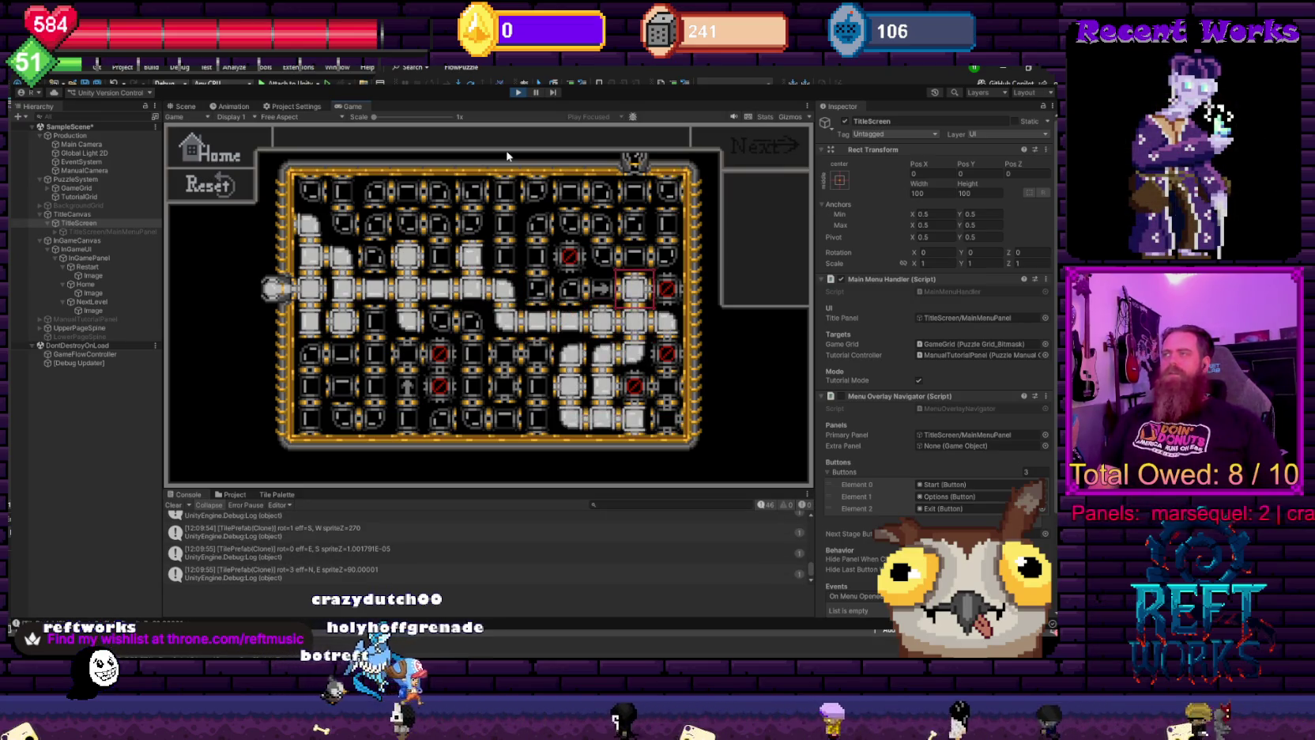
key("space")
key("Up")
key("Up")
key("Up")
key("Right")
key("Right")
key("space")
key("space")
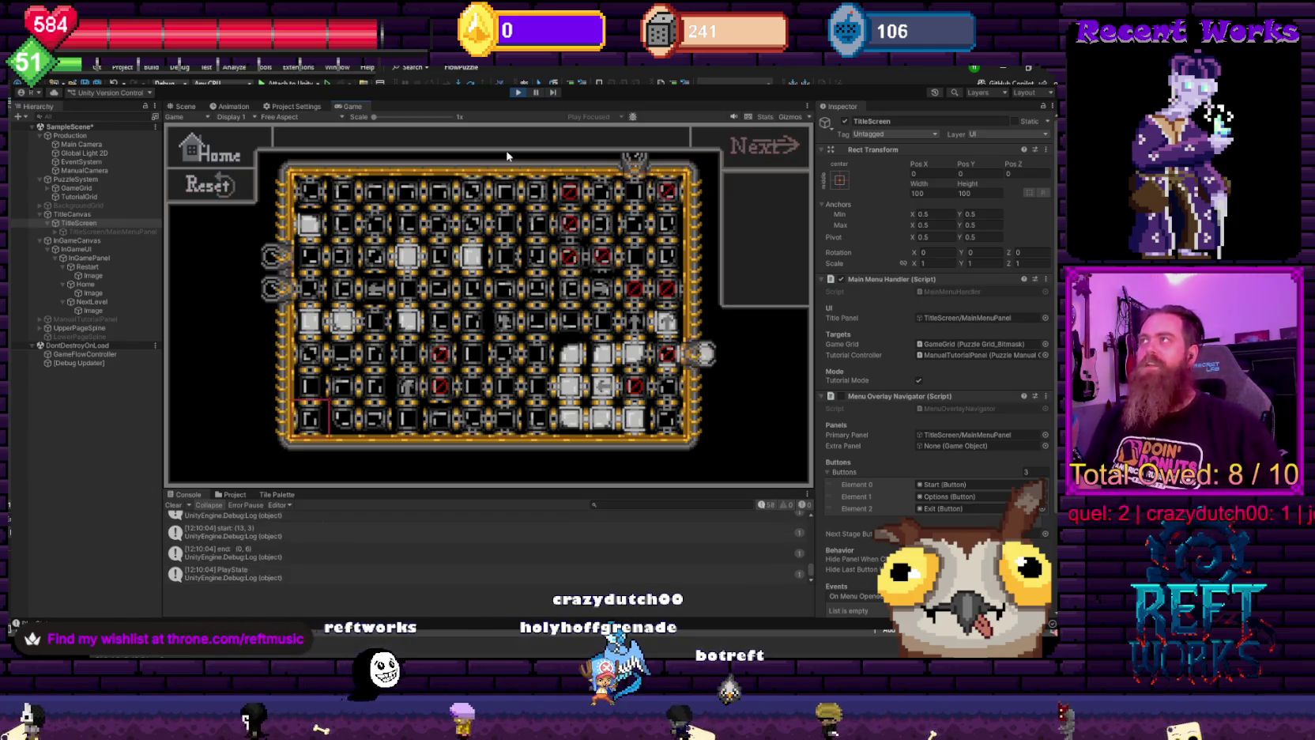
key("Up")
key("Up")
key("Right")
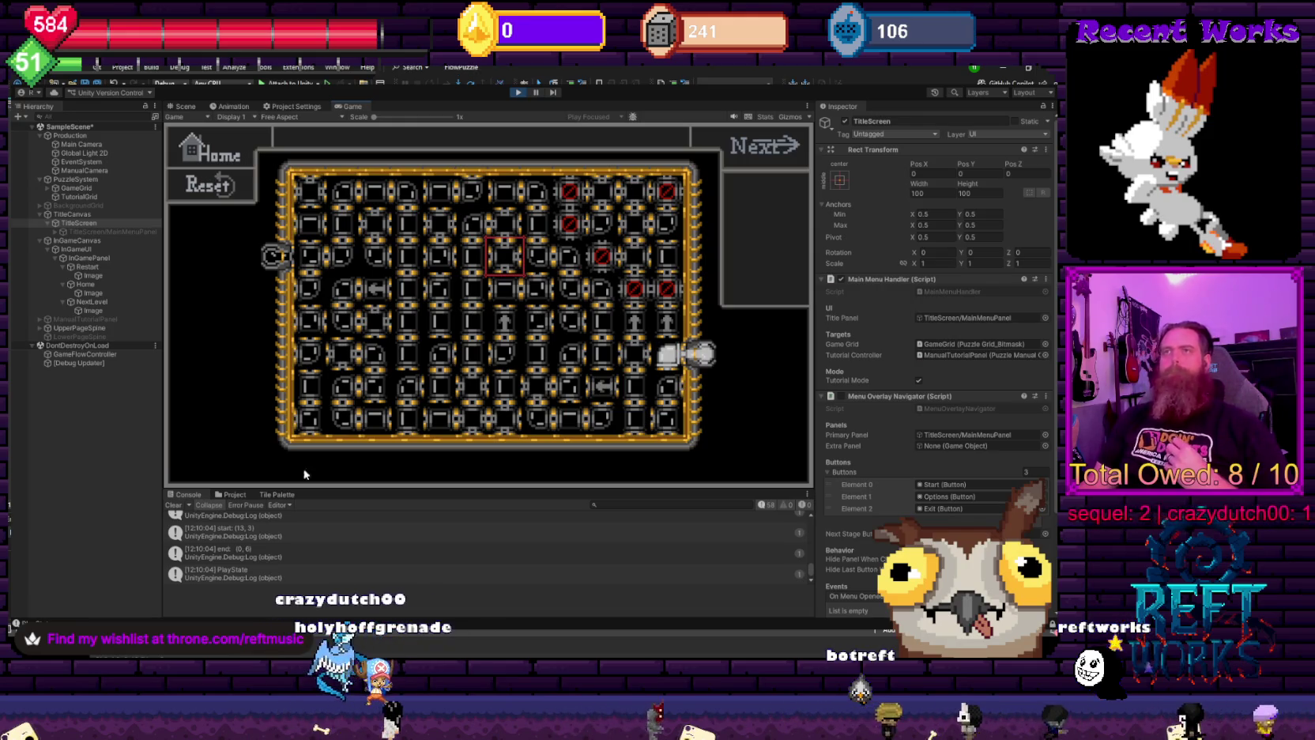
- Inspect NextLevel's On Click() event, then stop and restart Play mode
left_click(91, 301)
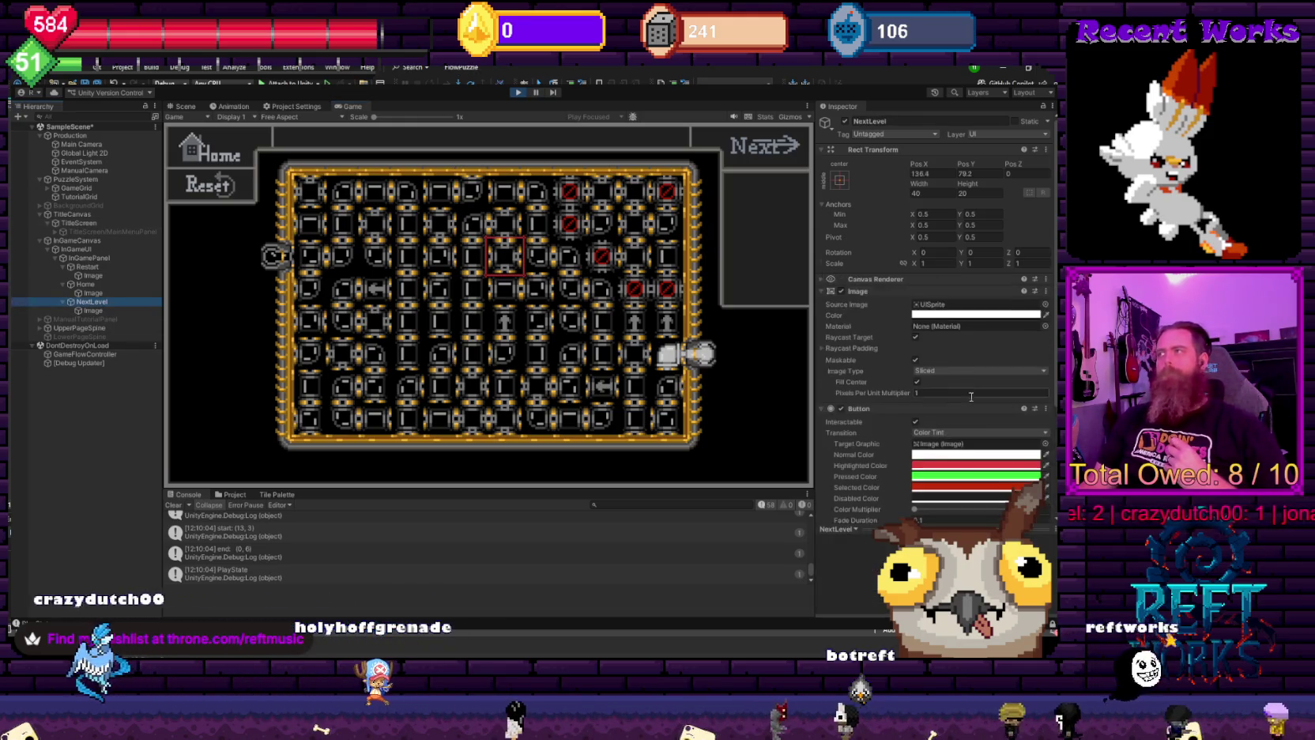
scroll(971, 396, "down", 4)
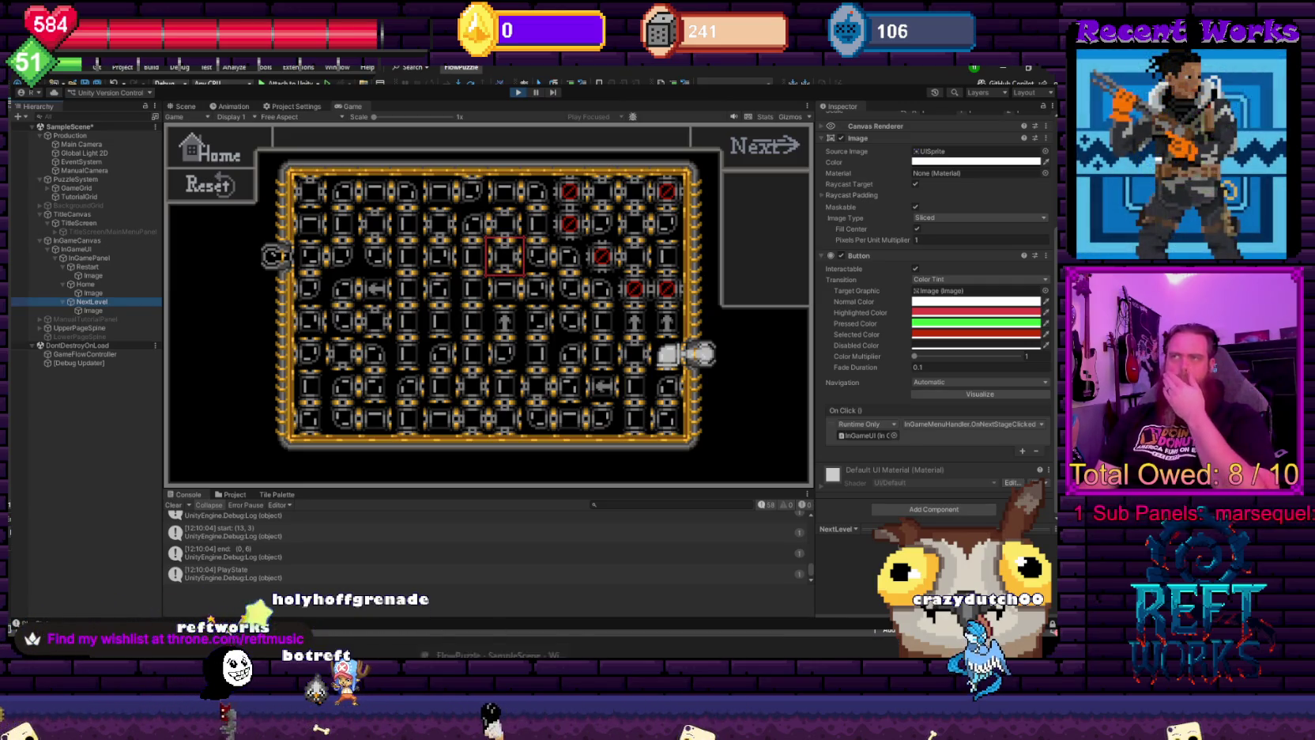
left_click(492, 656)
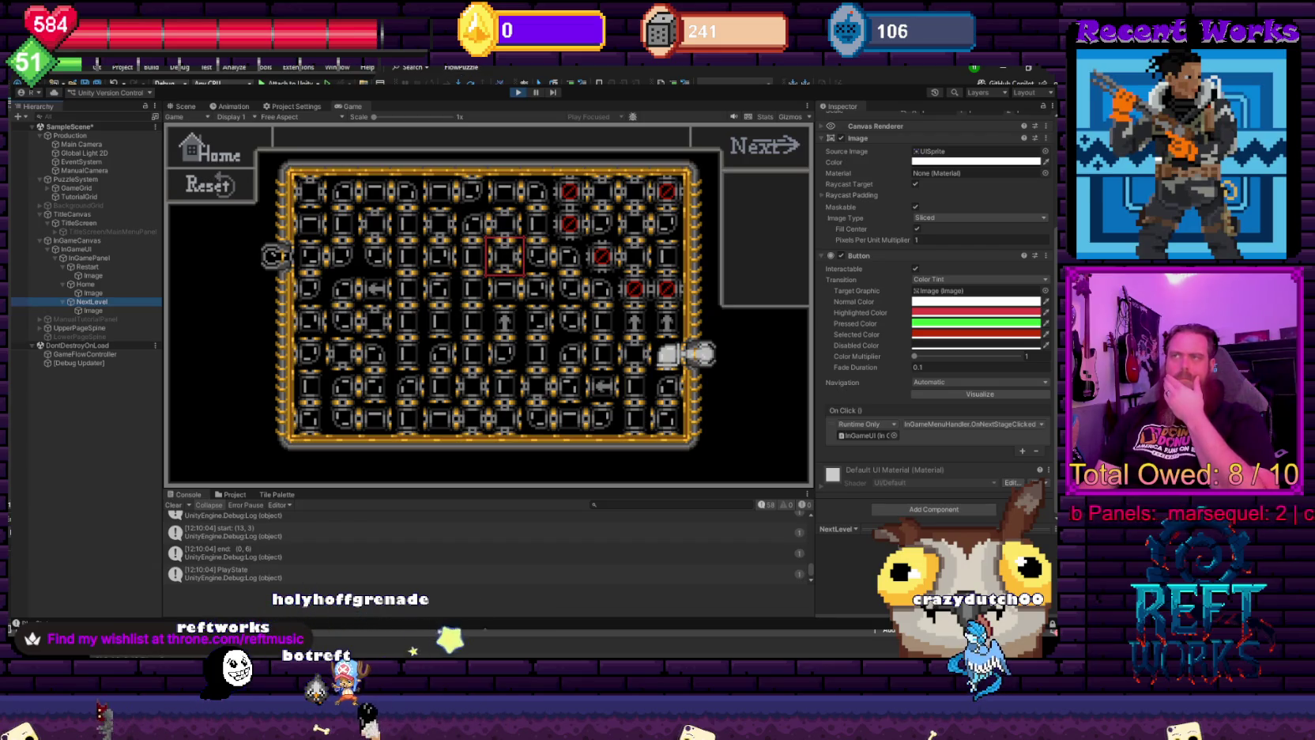
left_click(517, 92)
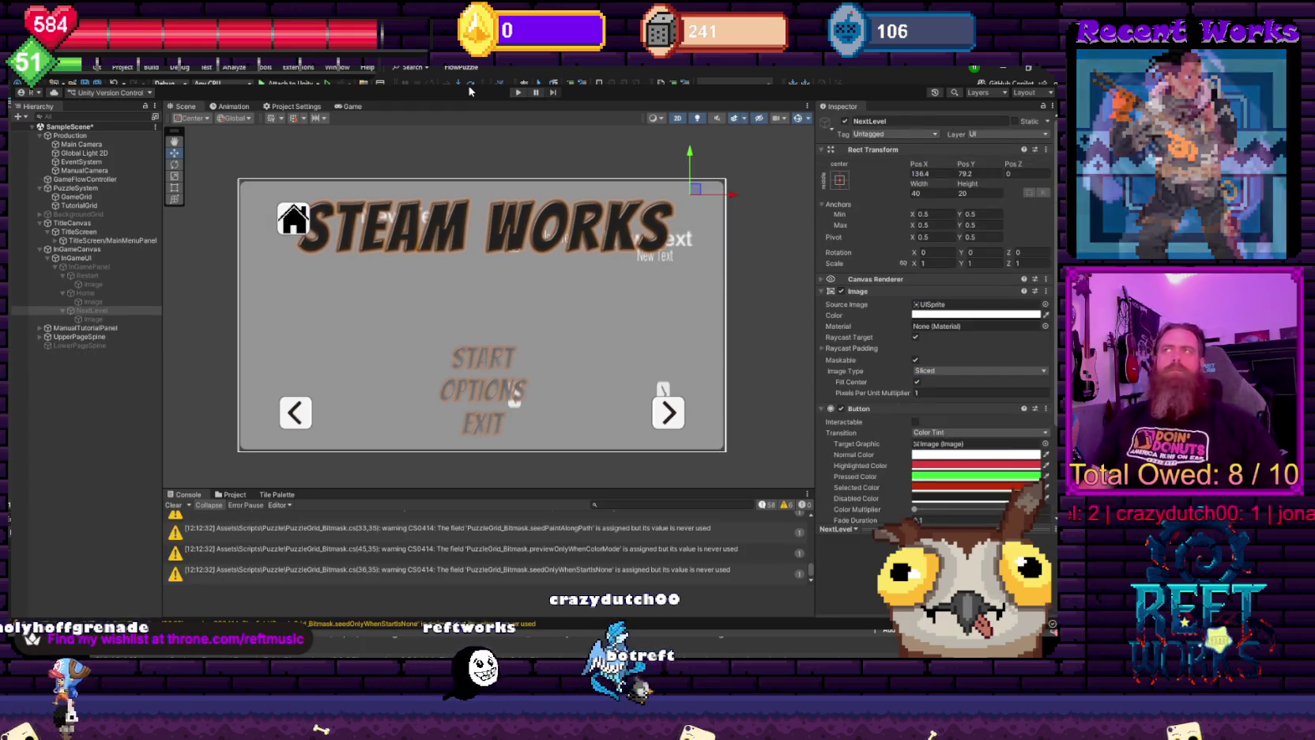
left_click(517, 92)
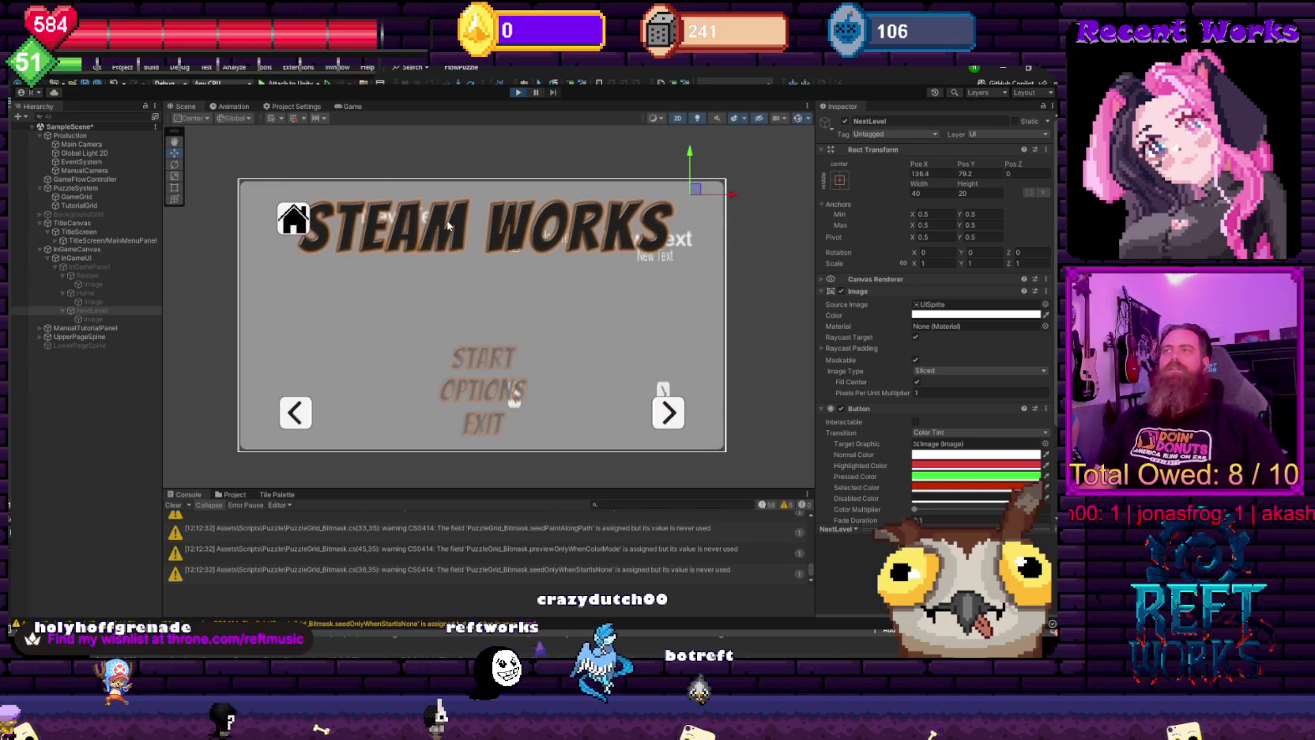
- Start the game from the title menu and flip through the Sliding and tut1 tutorial pages
key("Return")
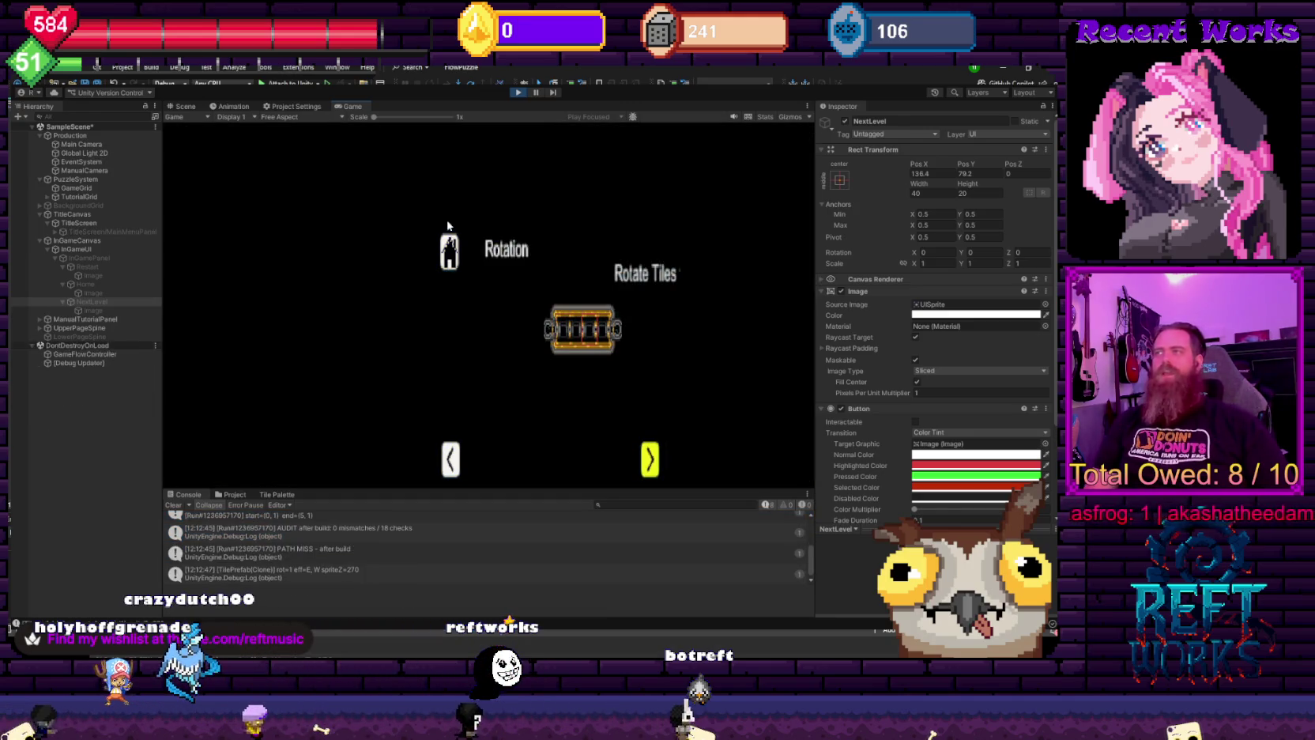
key("Return")
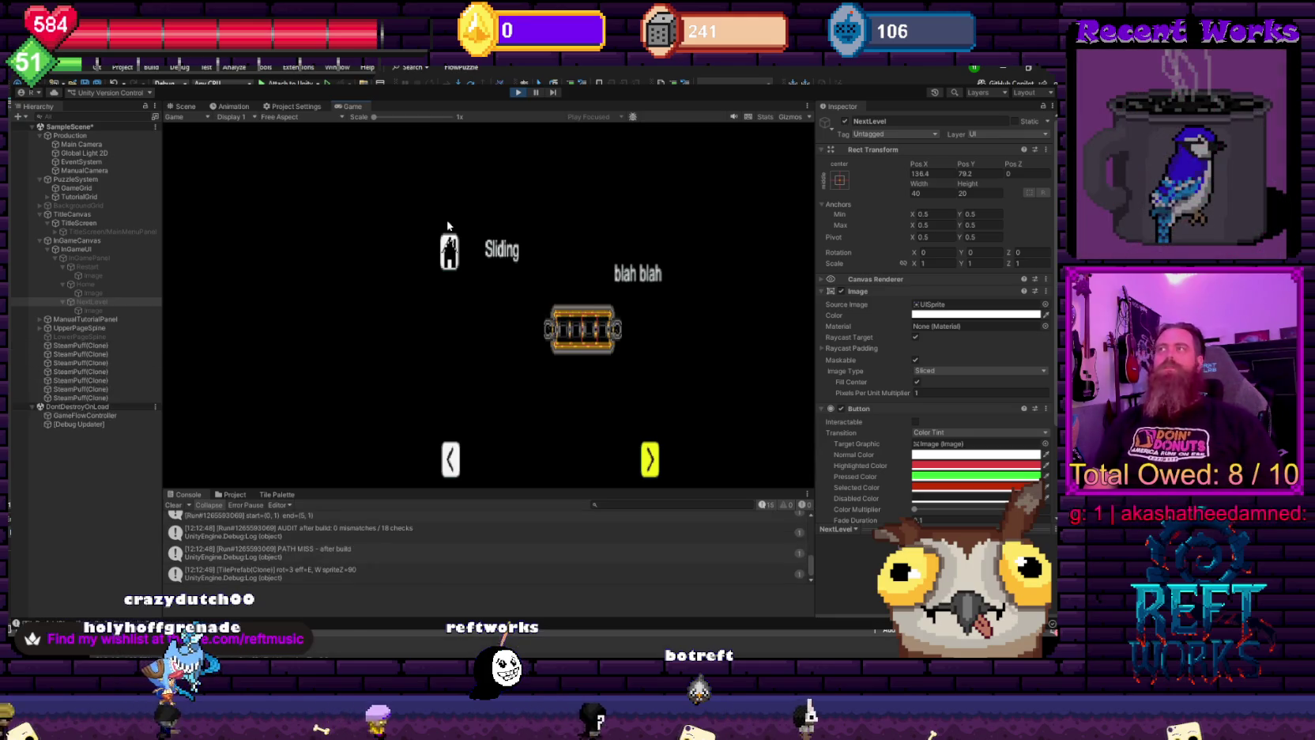
key("Return")
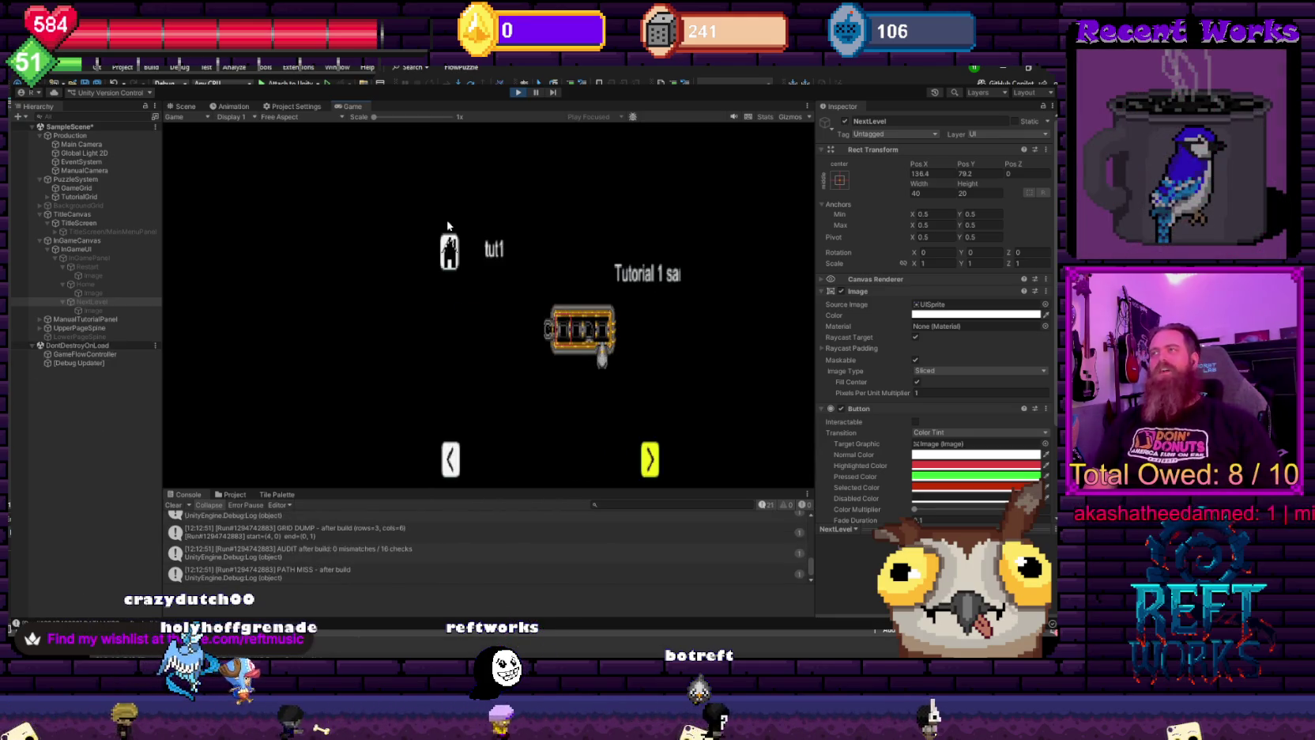
- Leave the tutorial for the puzzle board and rotate a tile to reroute the steam pipe
key("Right")
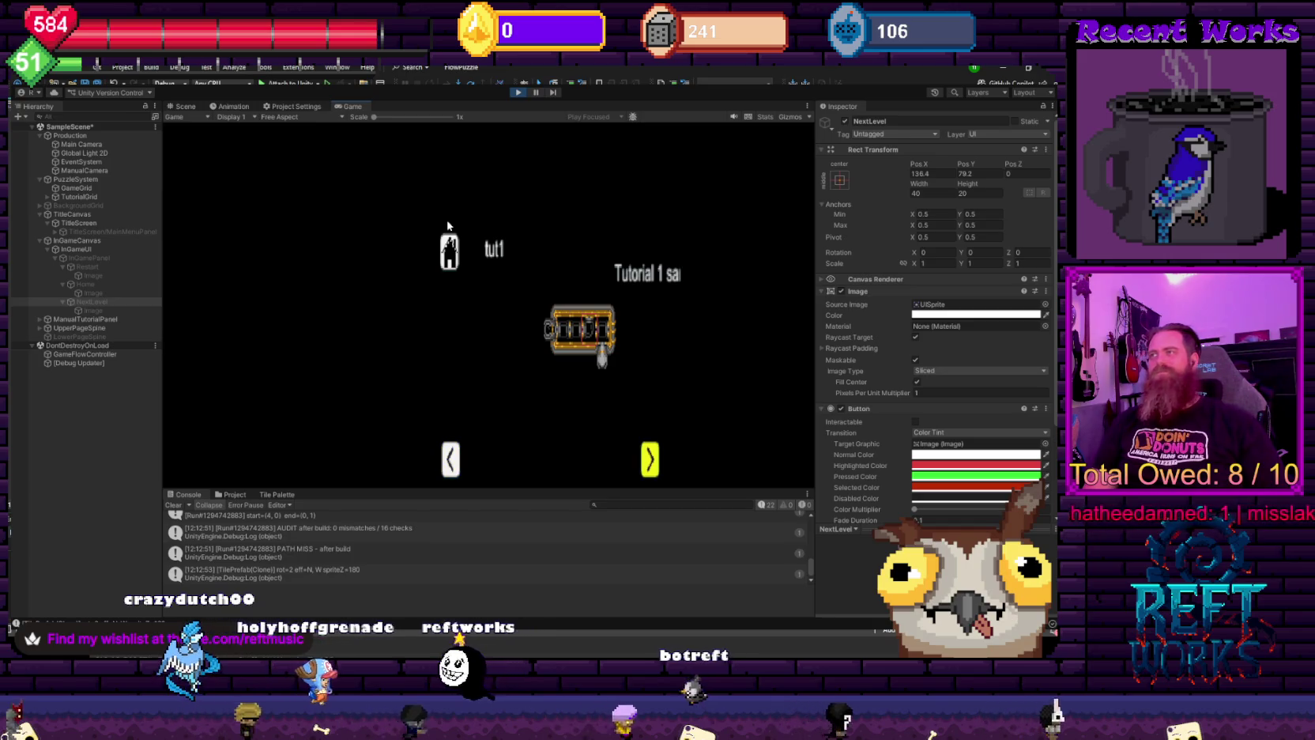
key("Return")
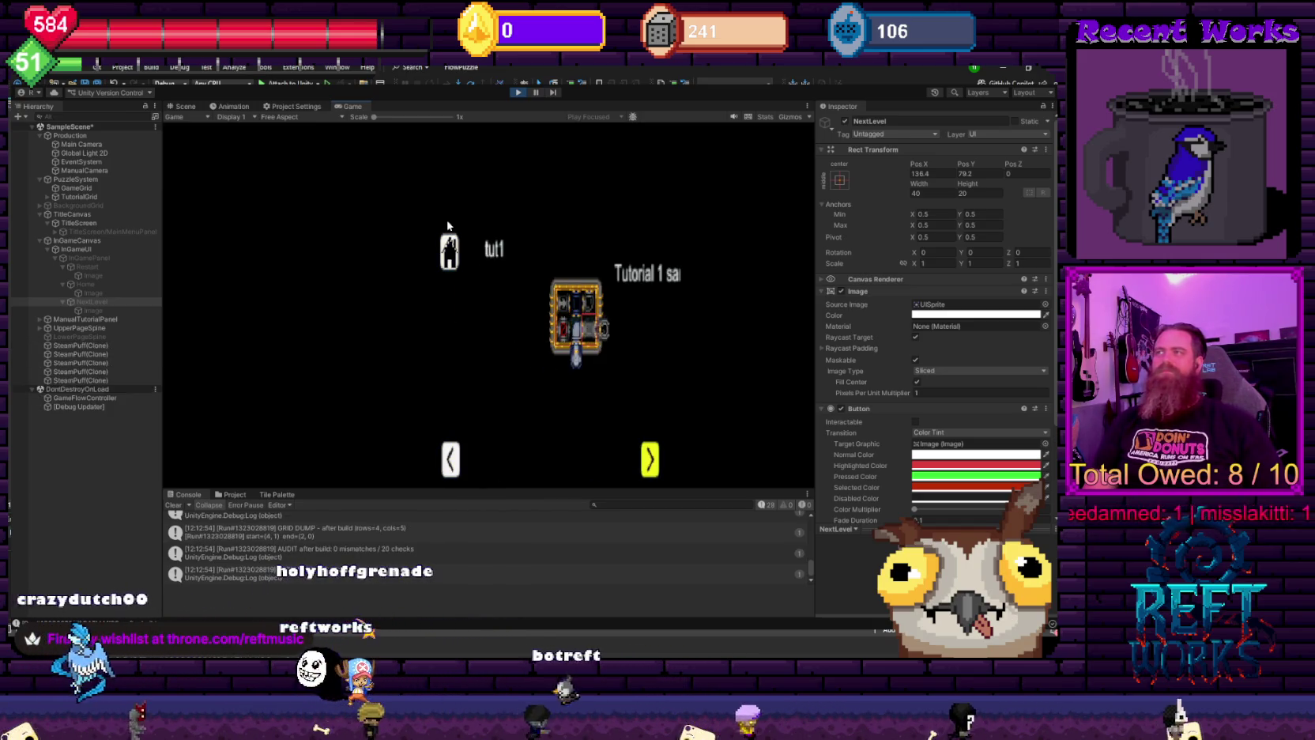
key("Return")
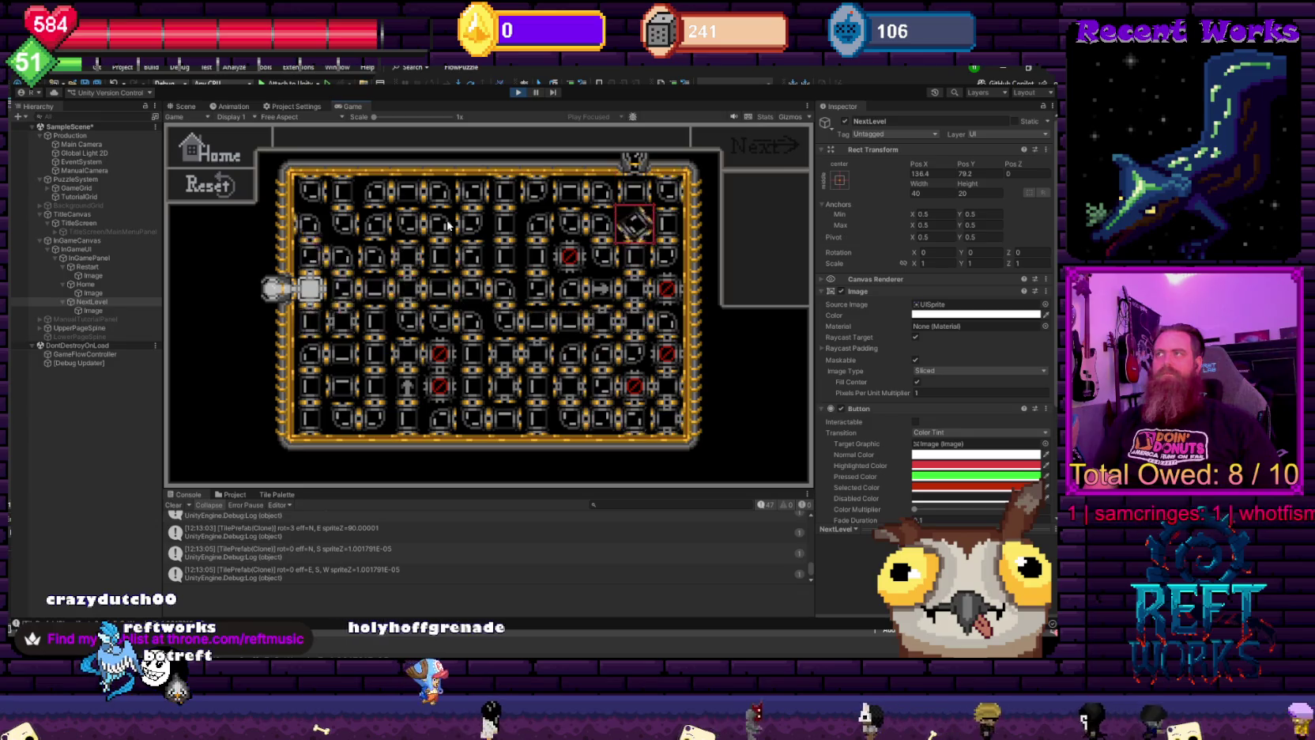
left_click(447, 225)
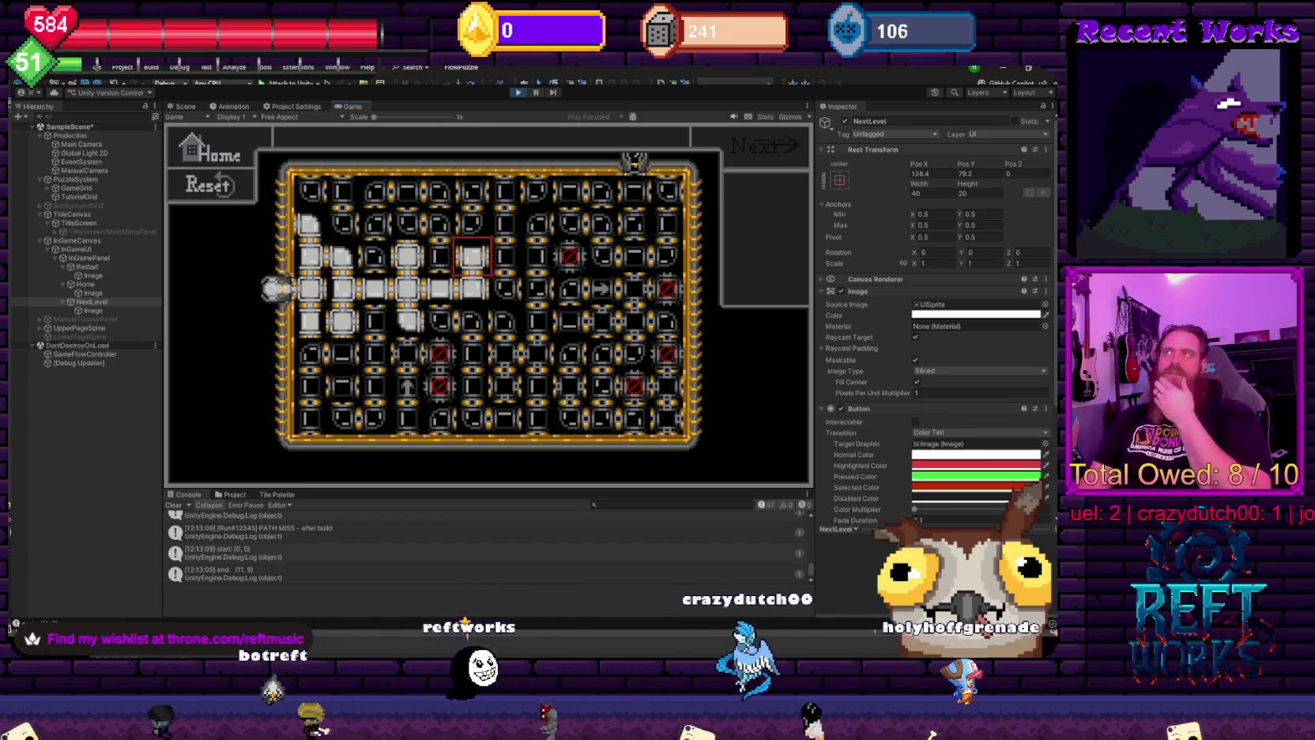
- Stop the running game with Ctrl+P, then restart Play mode to retest it
key("ctrl+p")
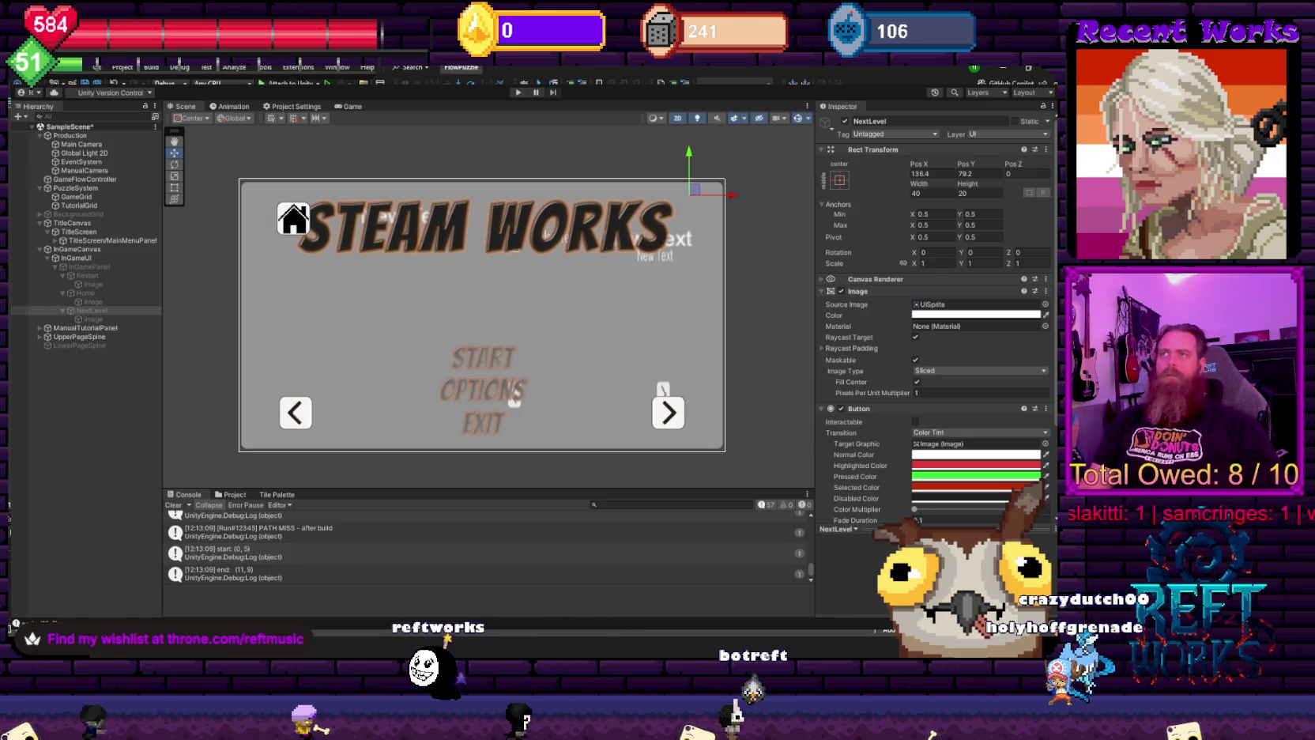
key("ctrl+p")
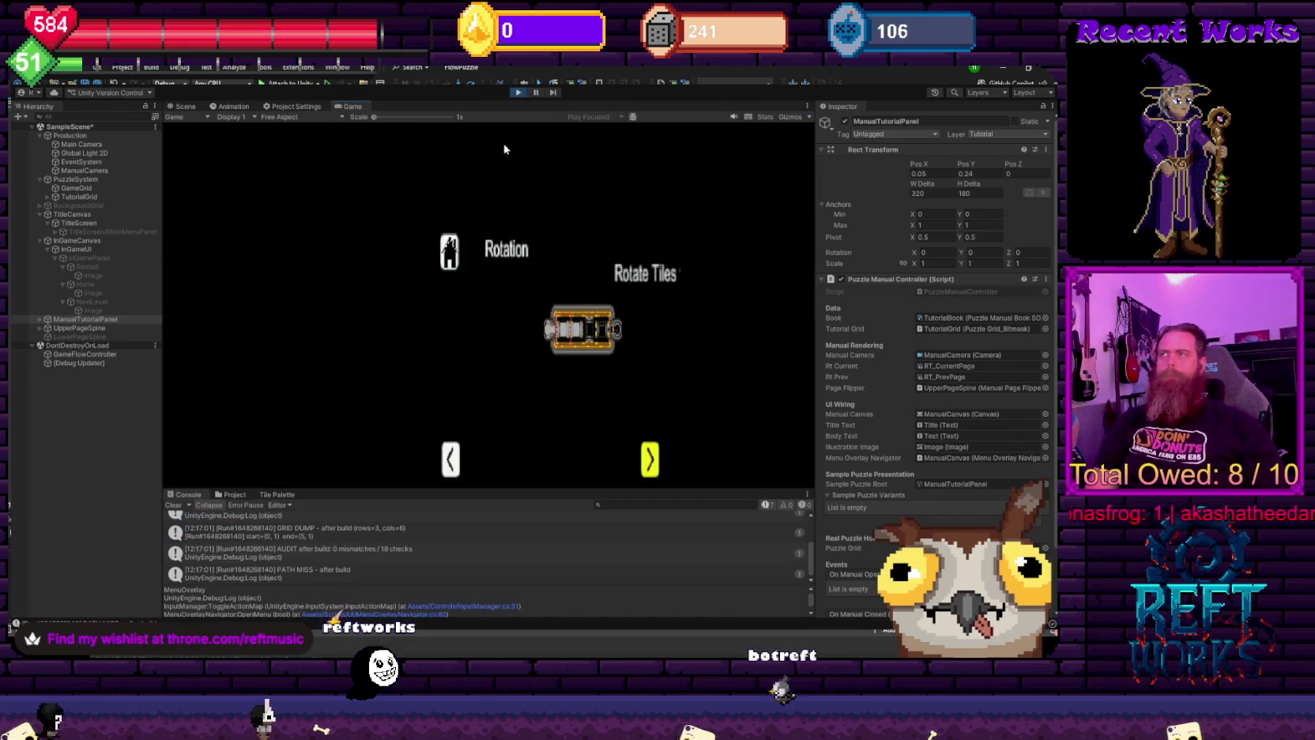
- Turn through the Sliding and tut1 manual pages, then close the manual to start the puzzle
key("Right")
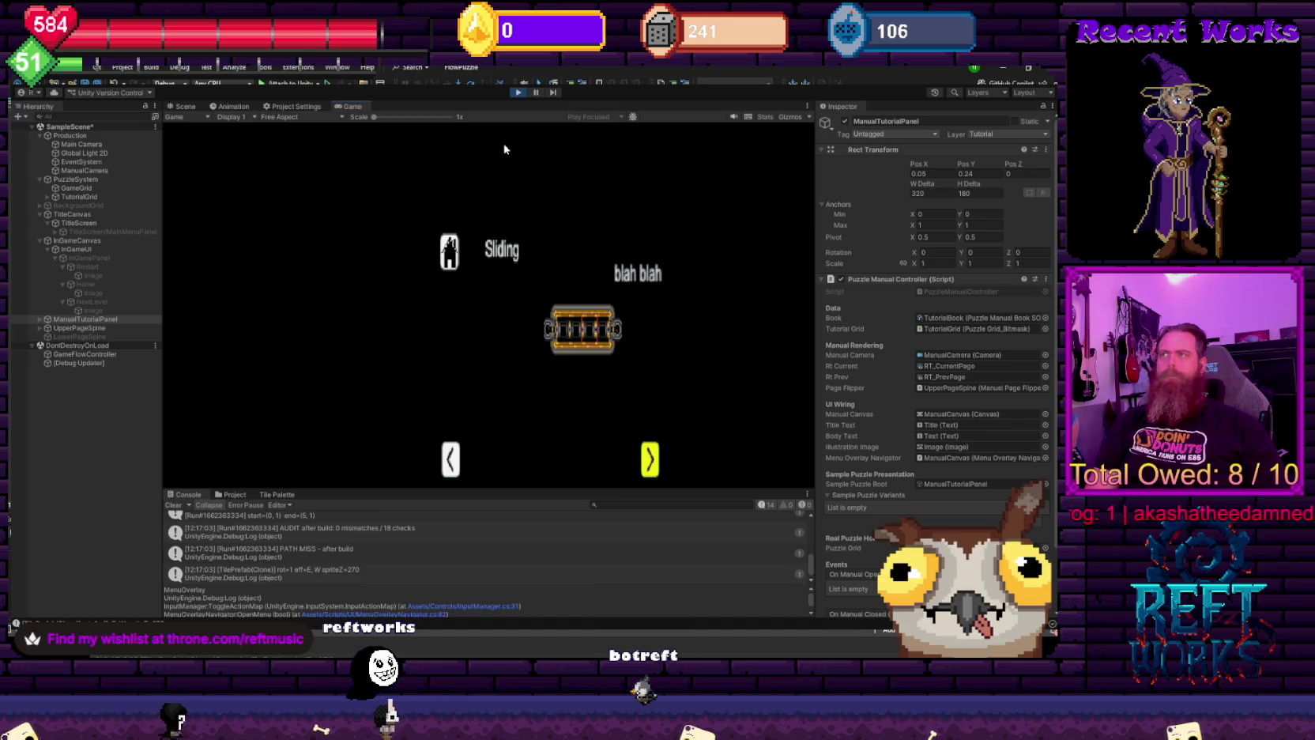
key("Right")
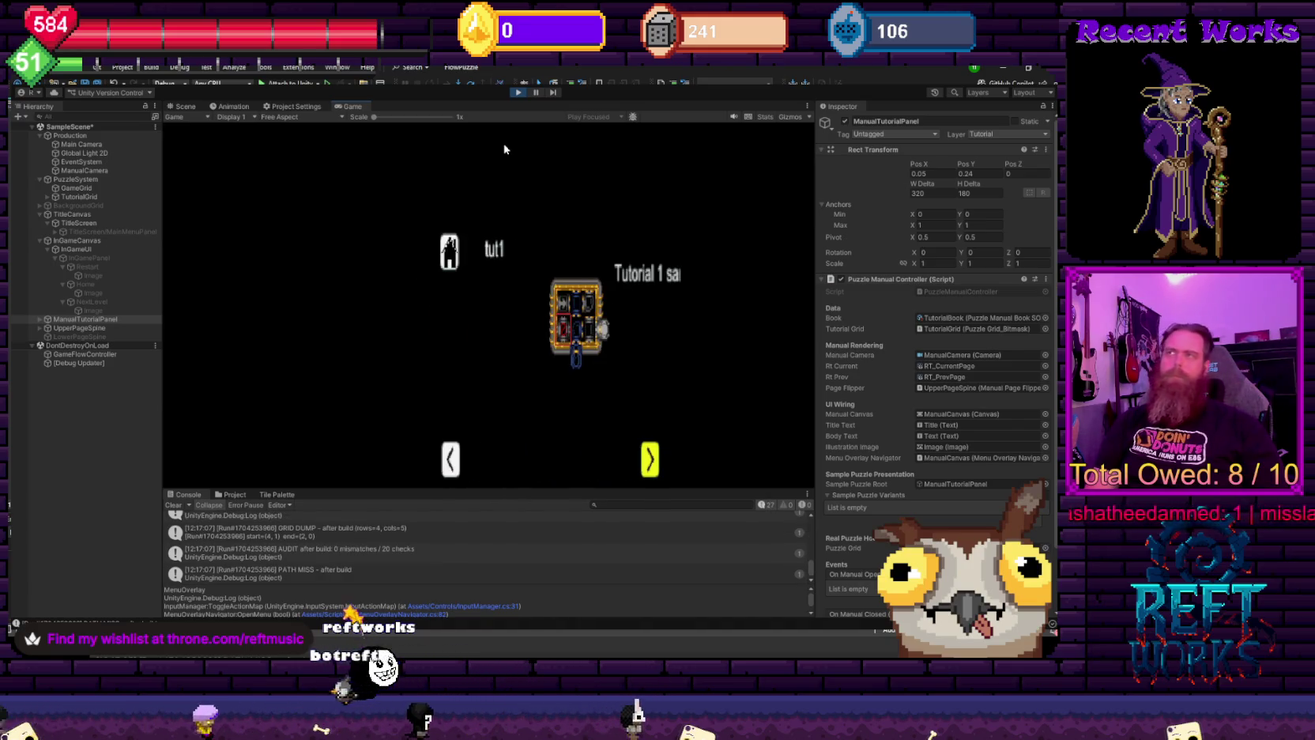
key("Escape")
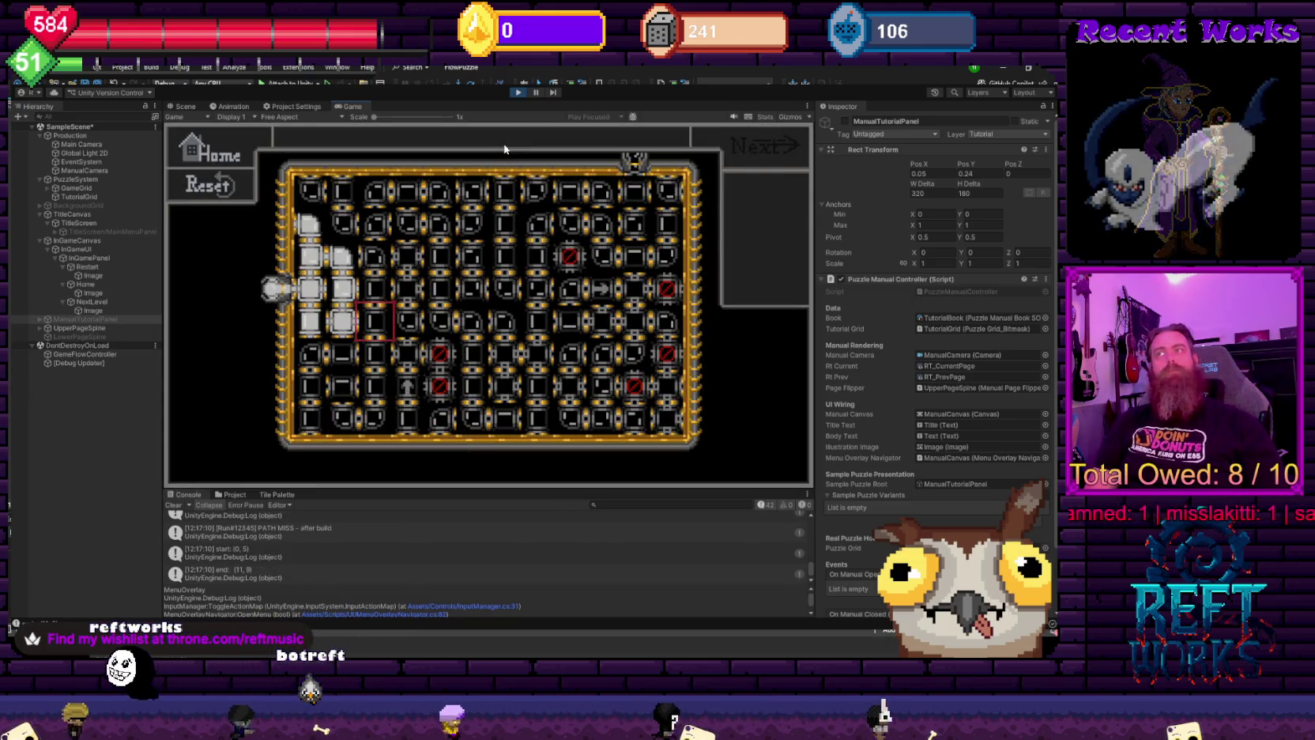
- Route the pipe right, down and up to the top exit, then advance to the next level
key("Right")
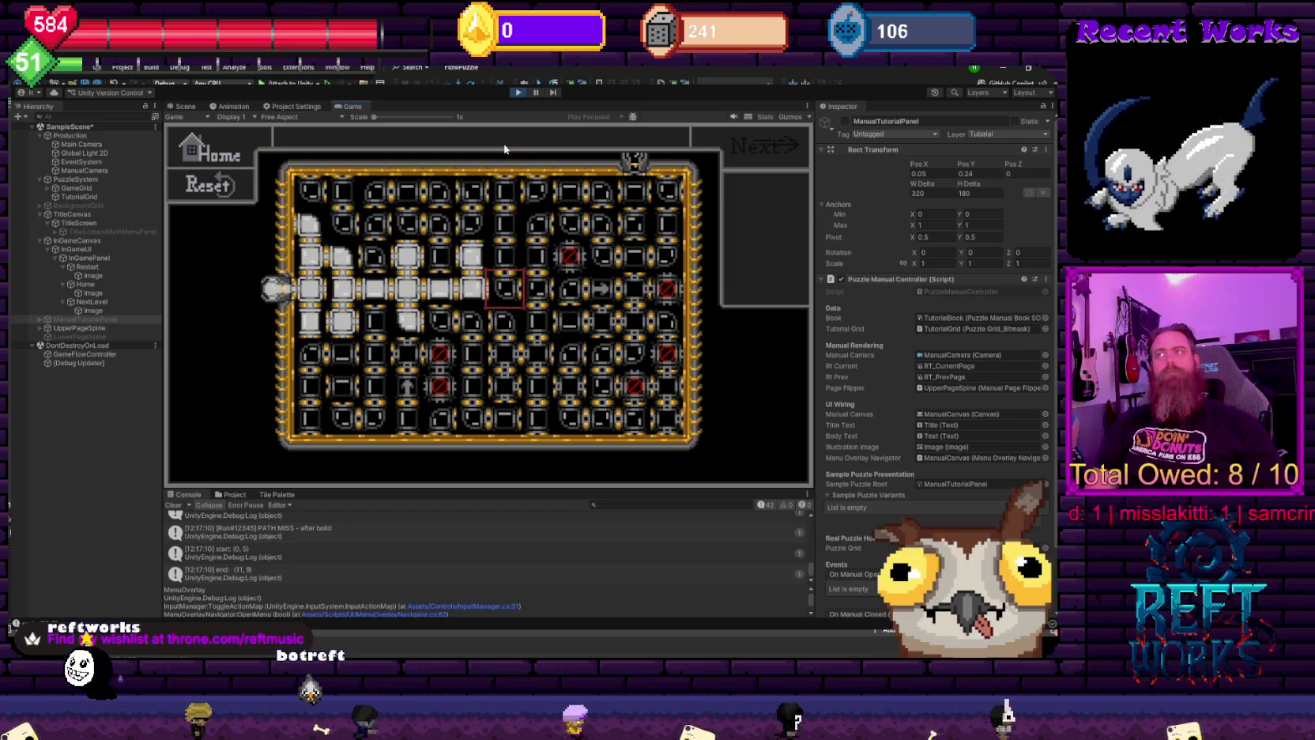
key("Down")
key("Right")
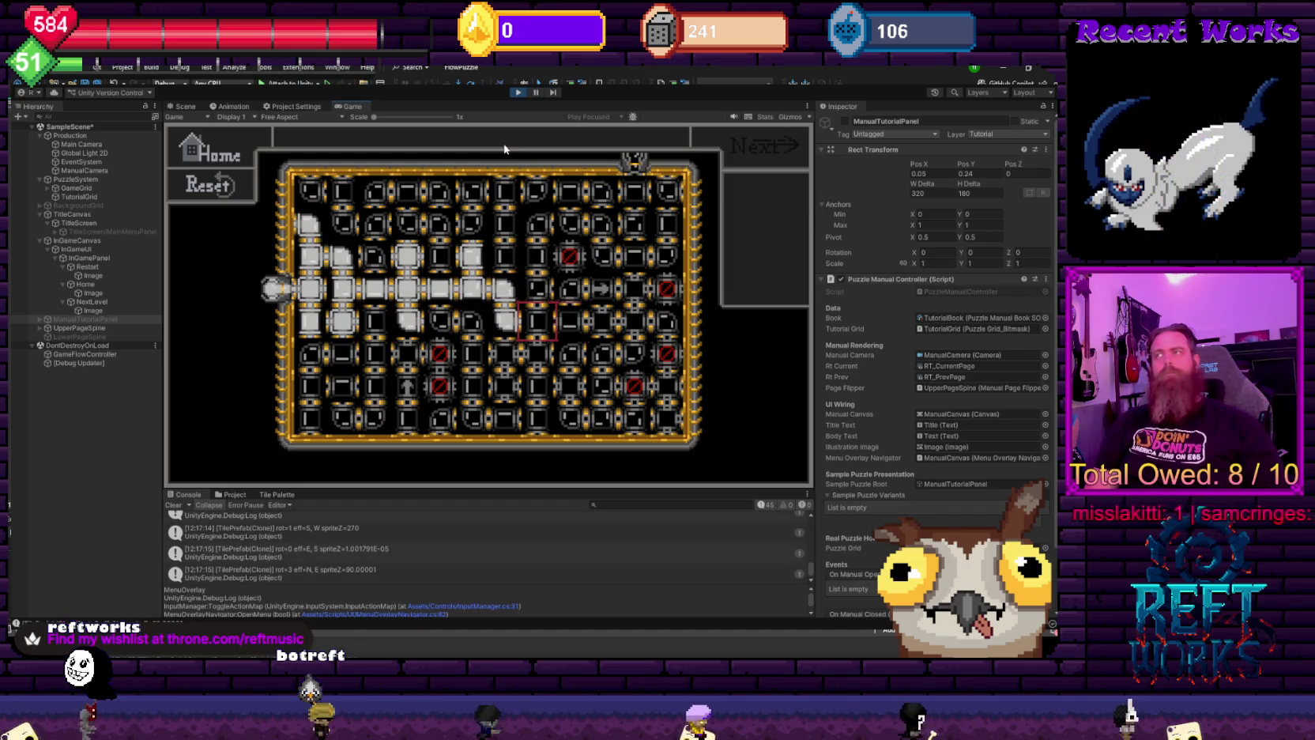
key("Right")
key("Right")
key("Right")
key("Up")
key("Up")
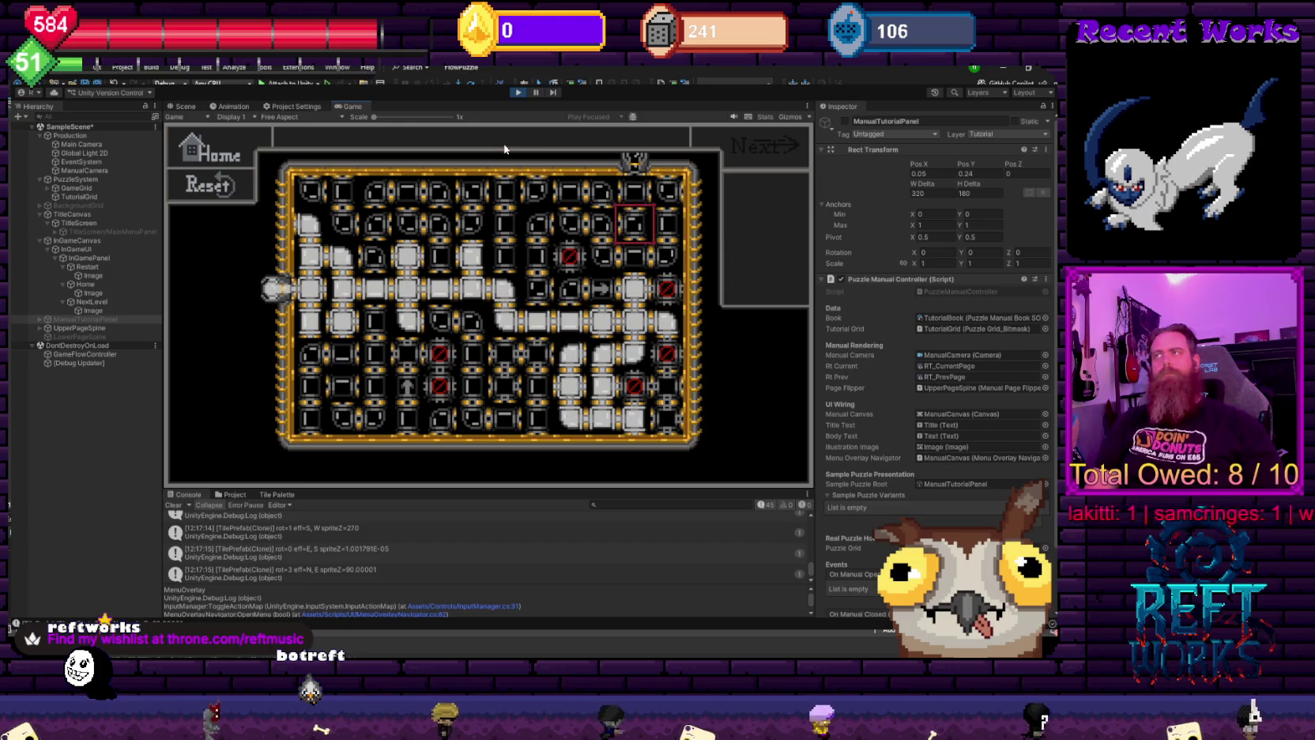
key("Up")
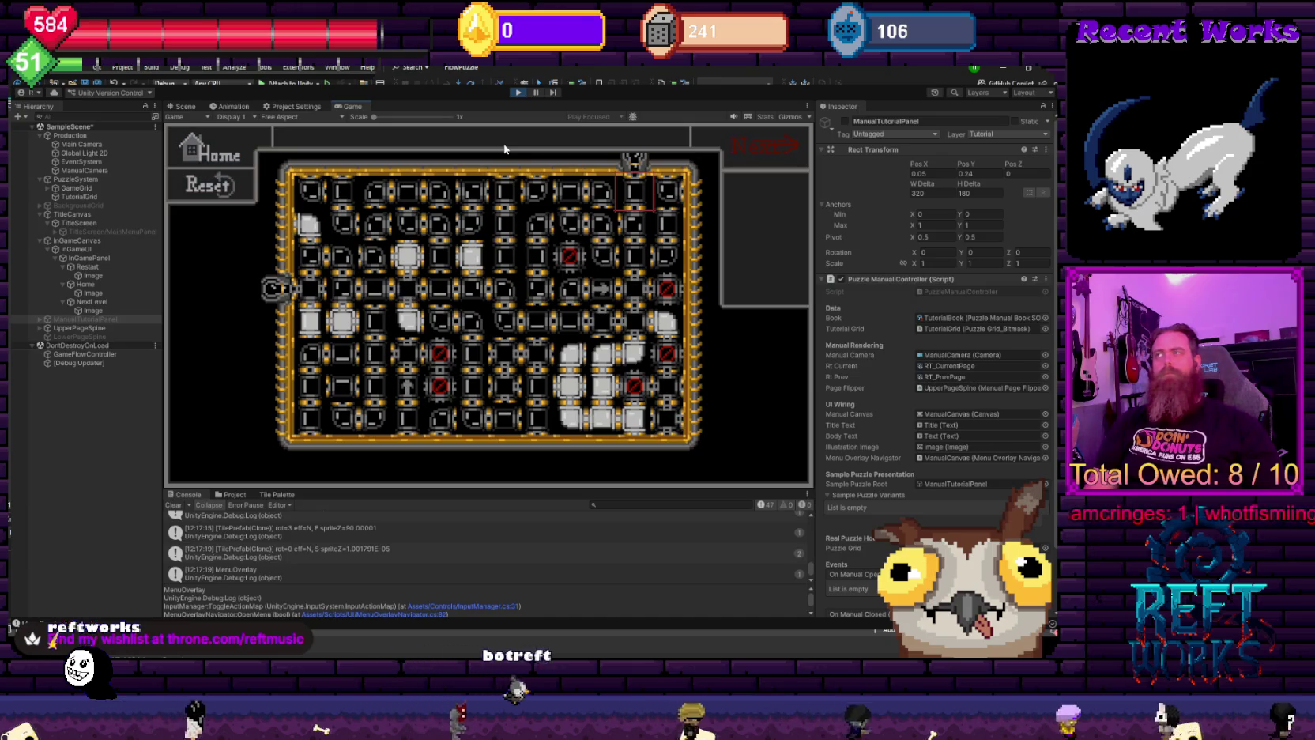
key("Return")
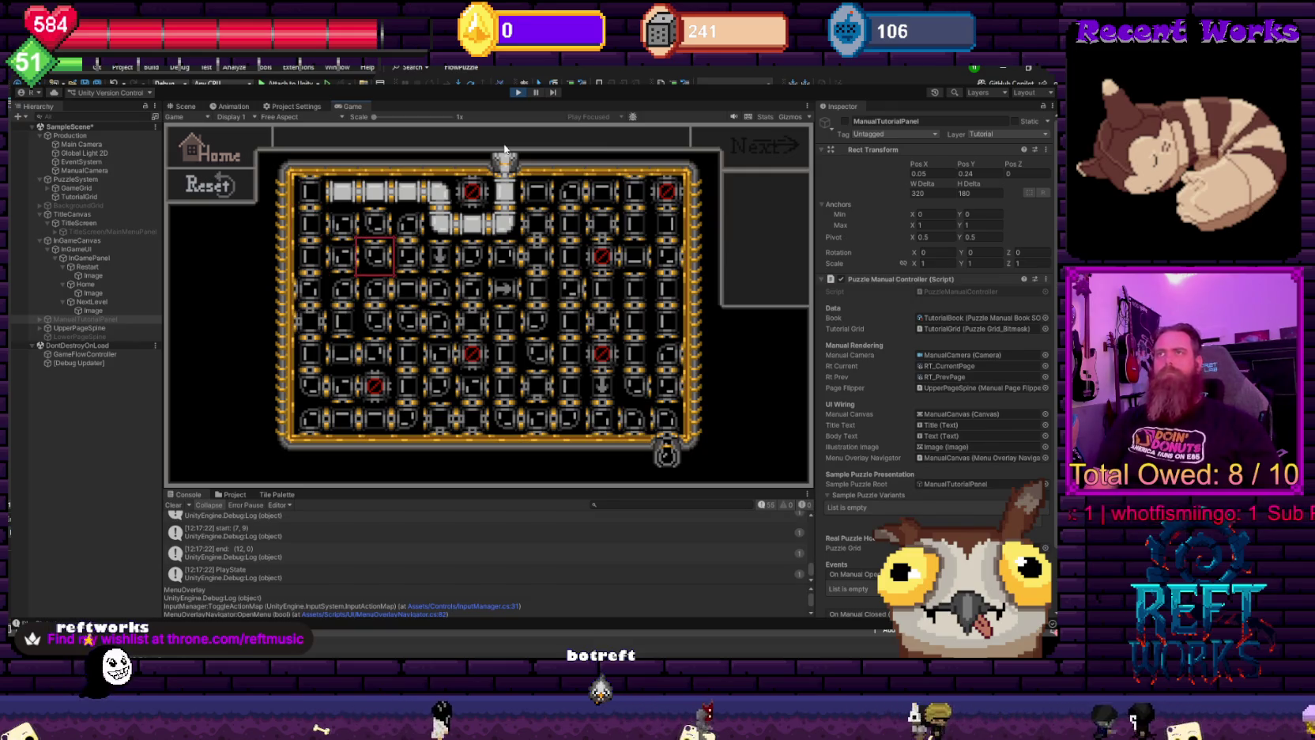
- Move the red tile marker down, four cells right, then up one cell
key("Escape")
key("Up")
key("Escape")
key("Down")
key("Right")
key("Right")
key("Right")
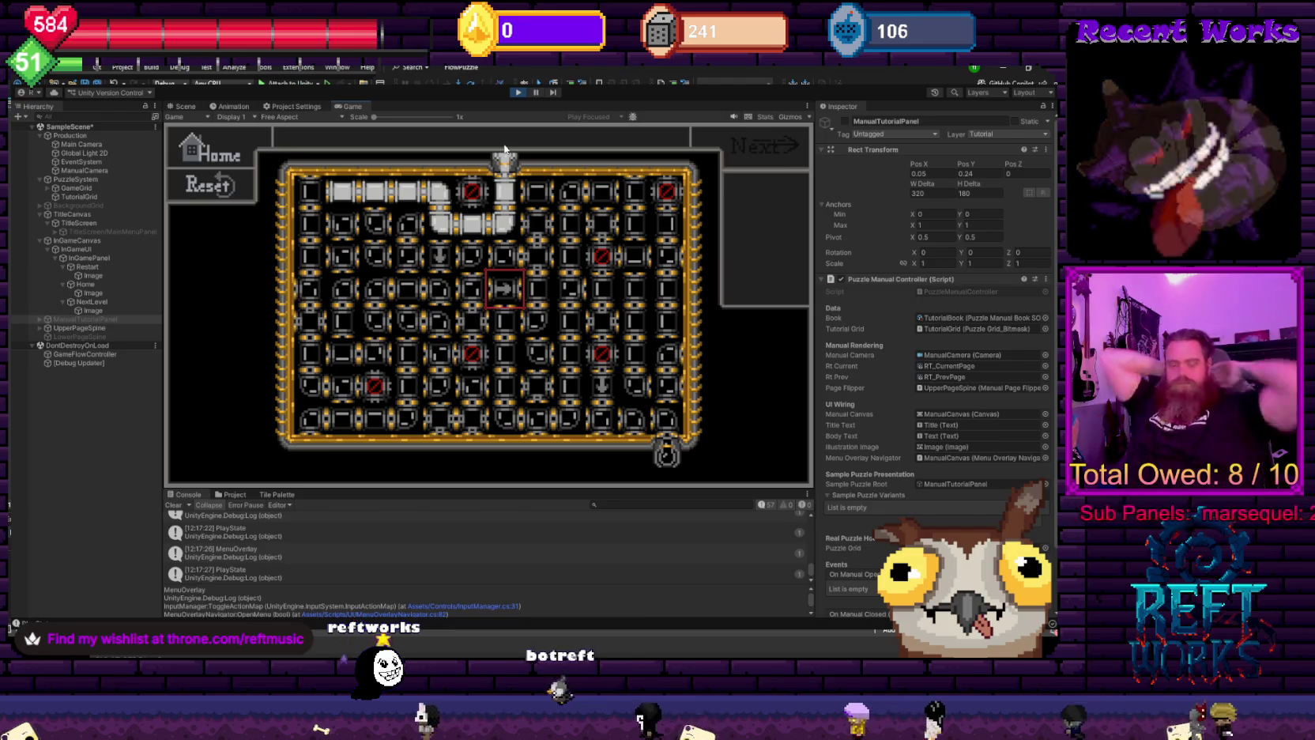
key("Up")
- Rotate tiles so the pipe runs downward, then extends left through the grid
key("space")
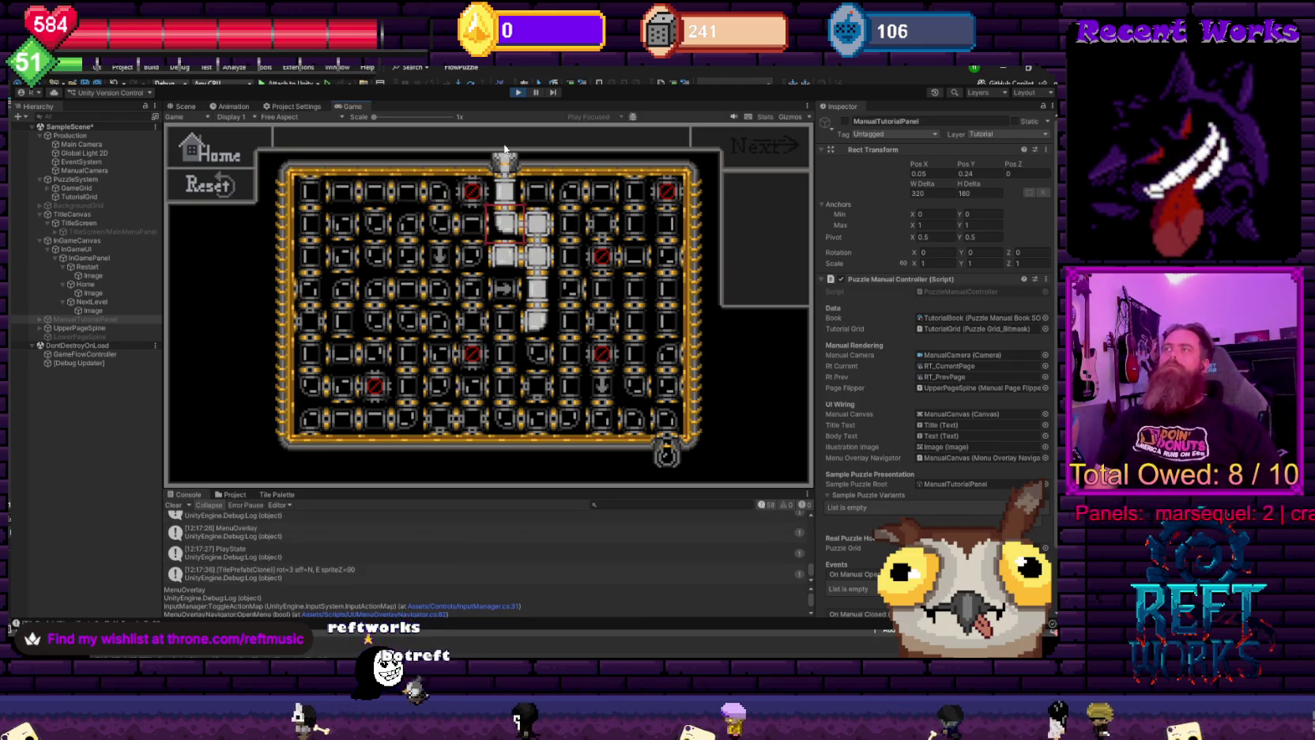
key("Down")
key("Down")
key("space")
key("Left")
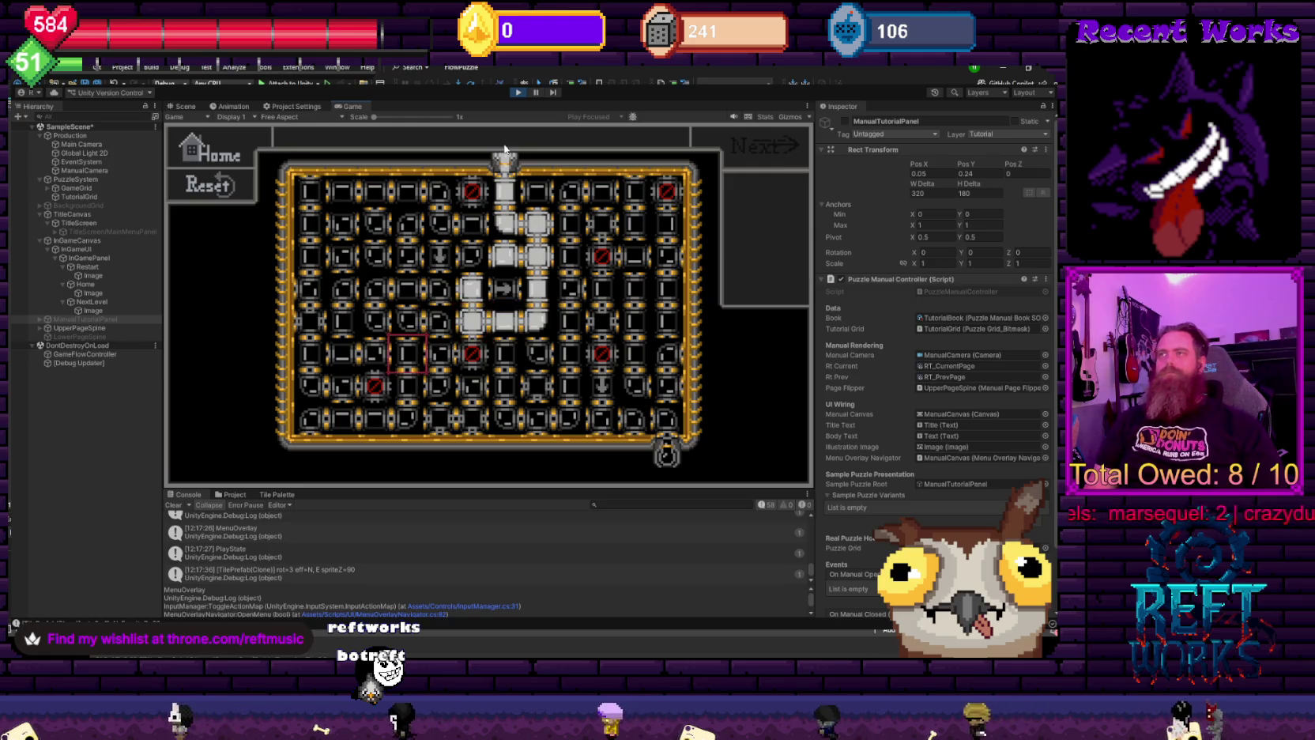
key("space")
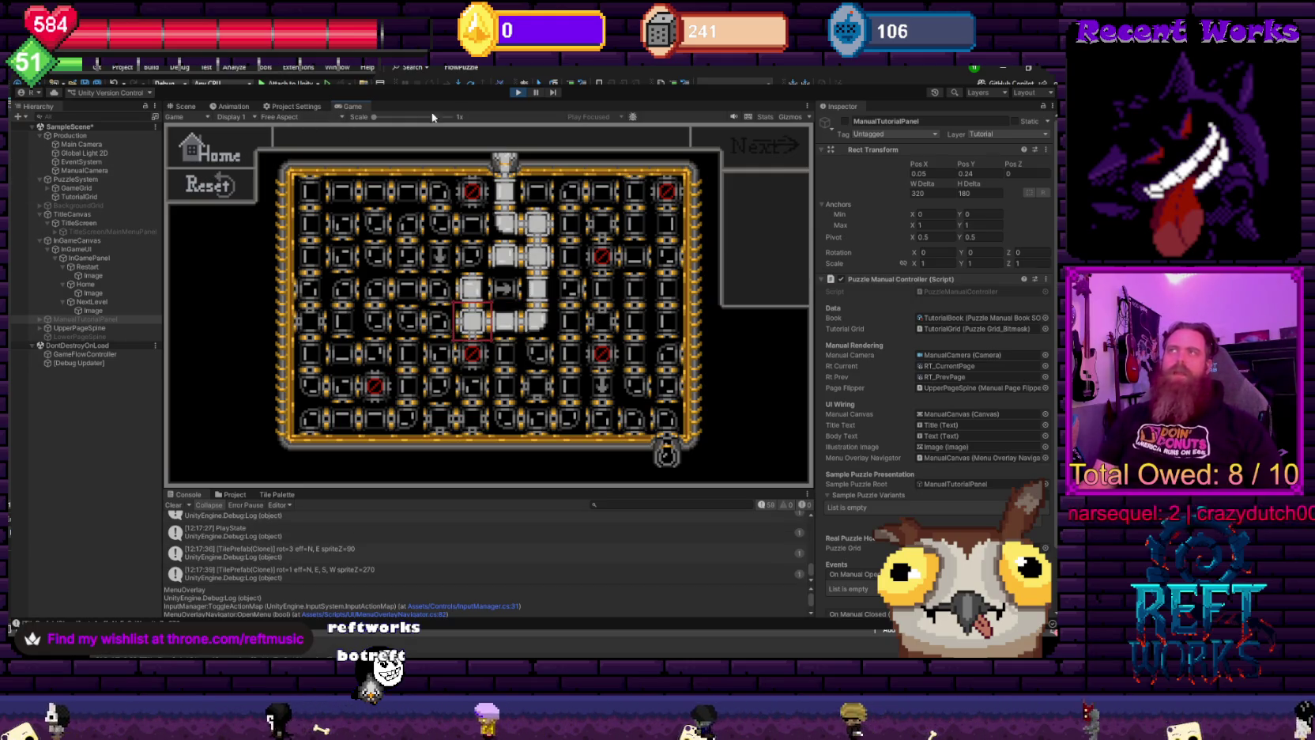
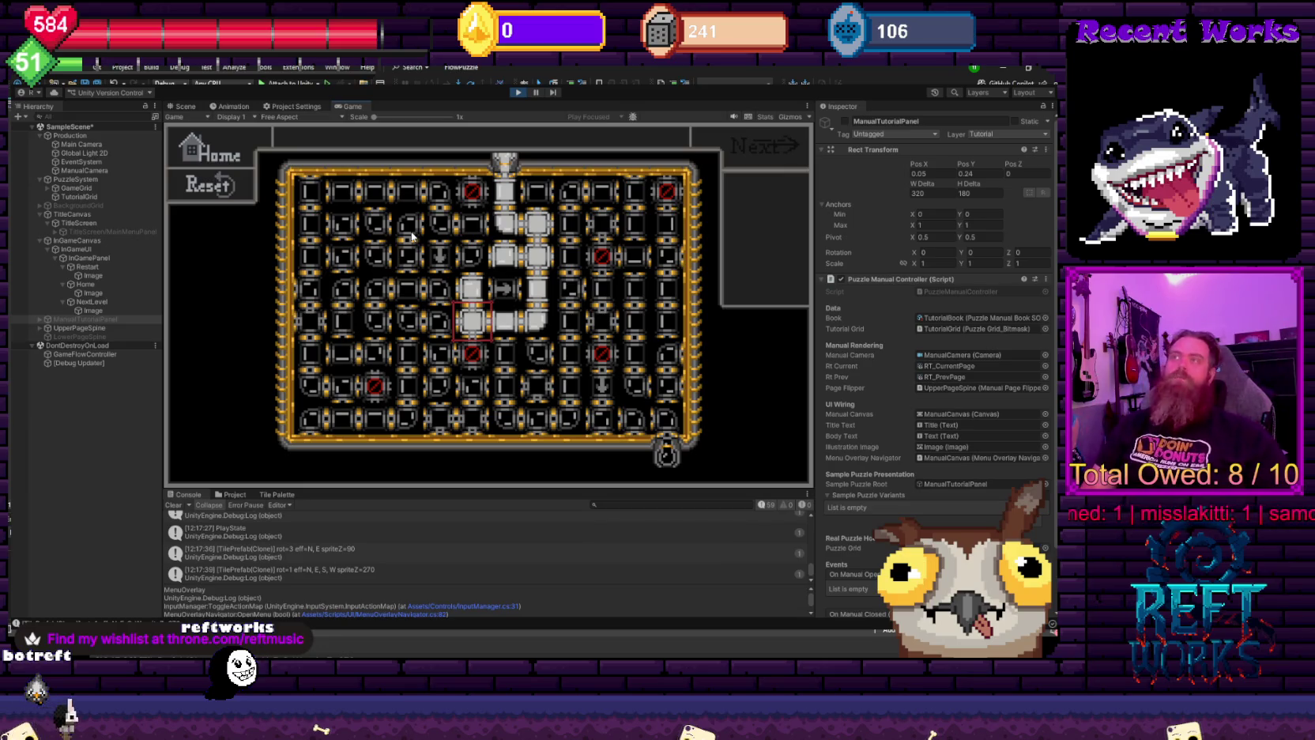
- Move and rotate tiles to extend the lit pipe path down and left, then select Home and NextLevel
key("Right")
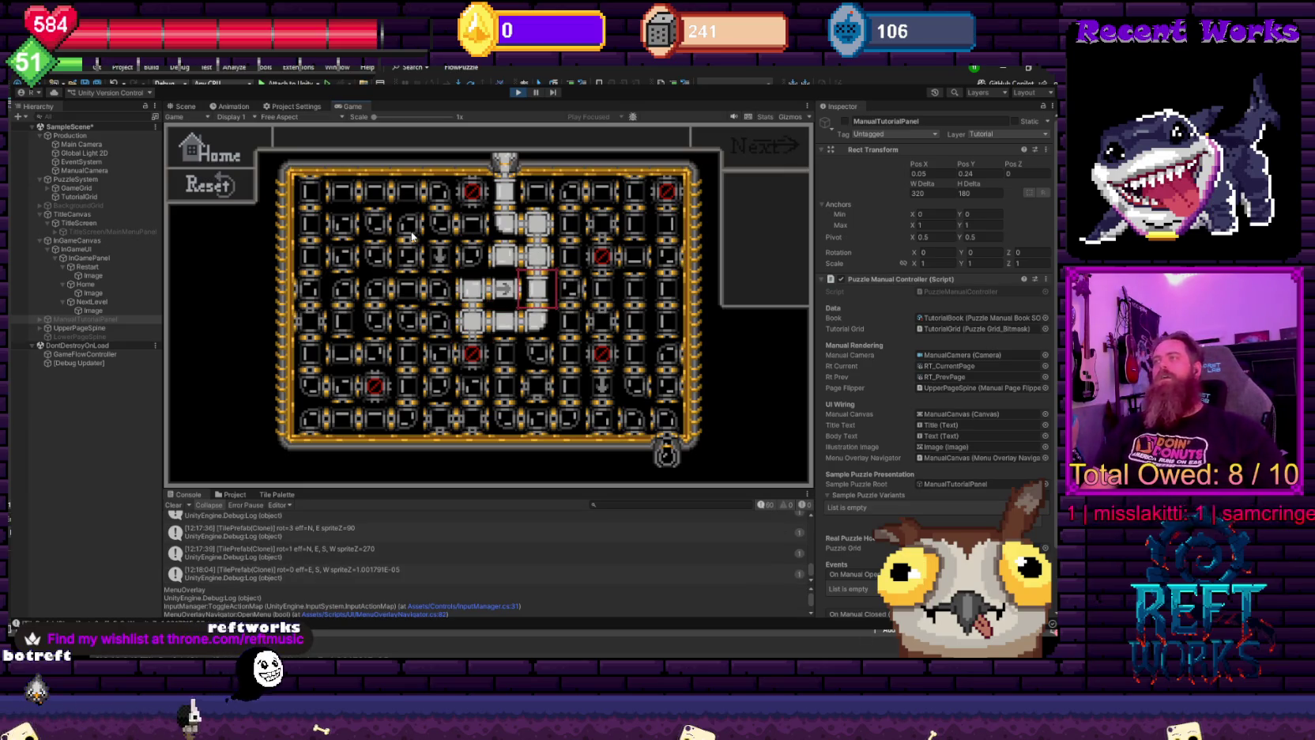
key("Left")
key("Left")
key("Left")
key("Down")
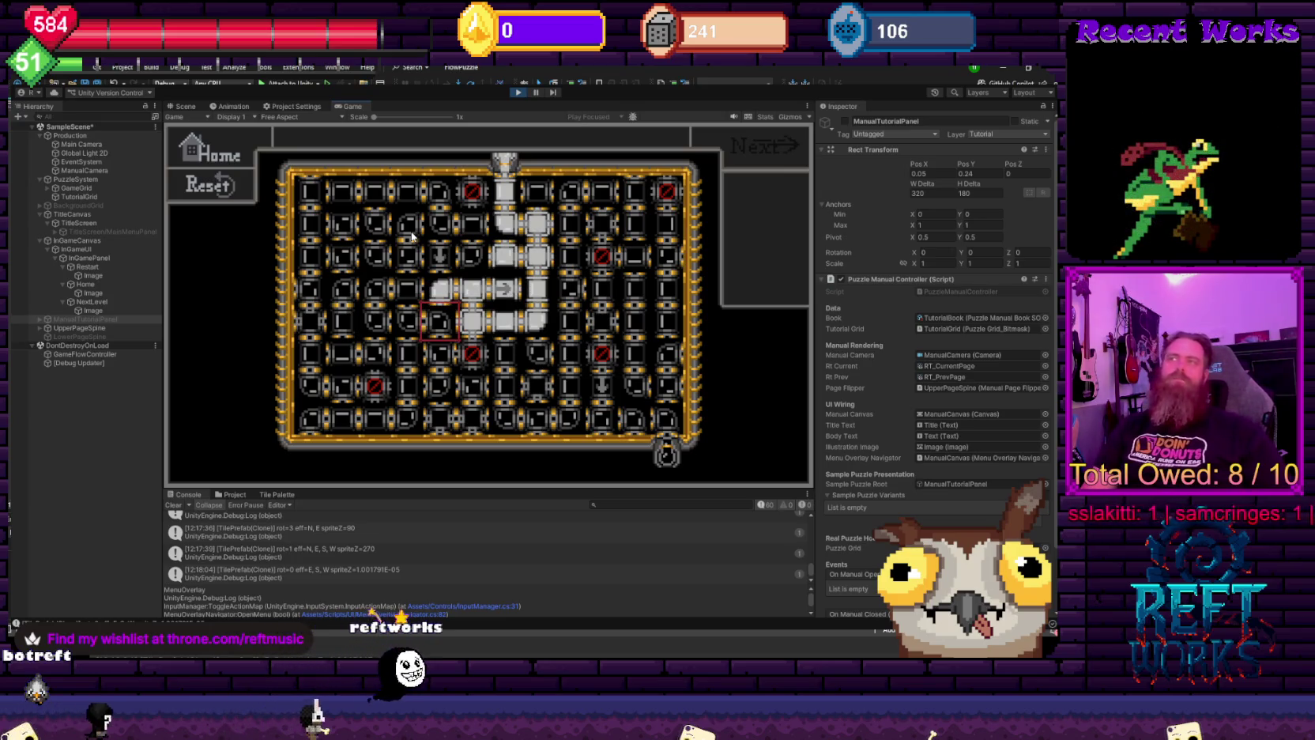
key("space")
key("Down")
key("Down")
key("Left")
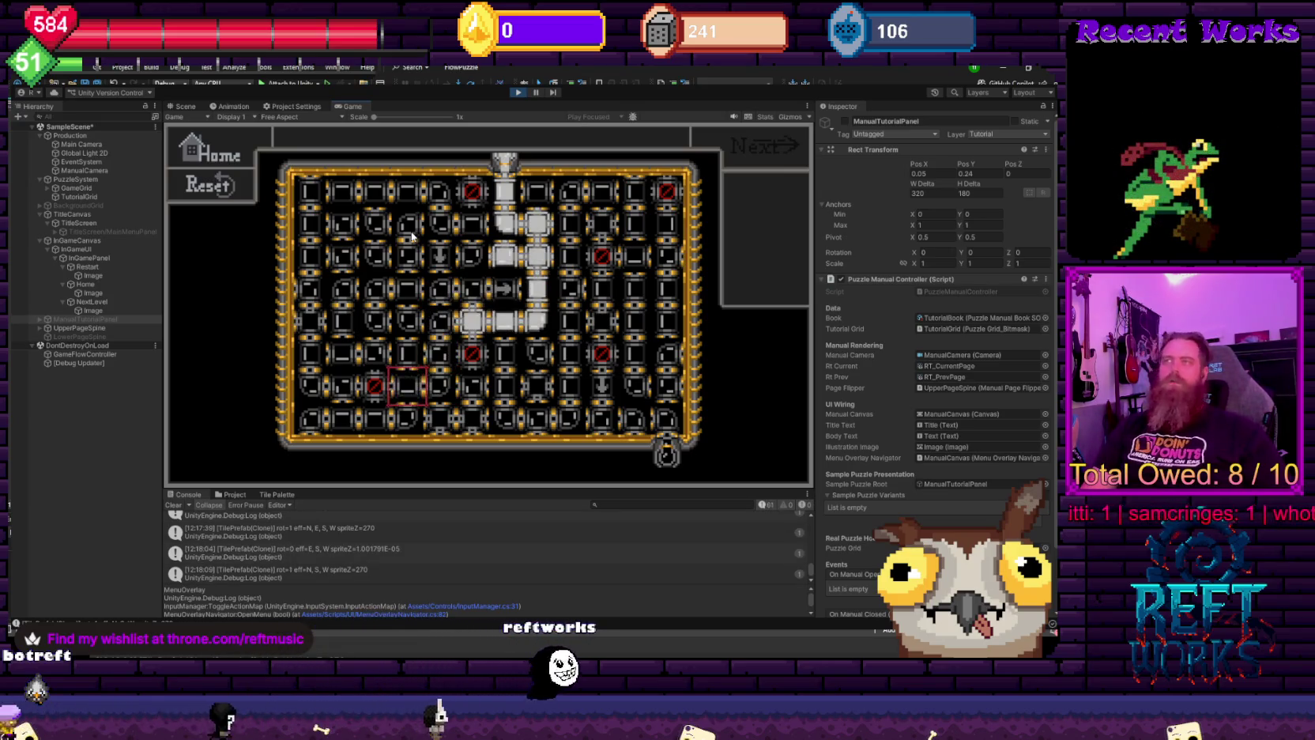
key("Right")
key("Right")
key("Right")
key("Up")
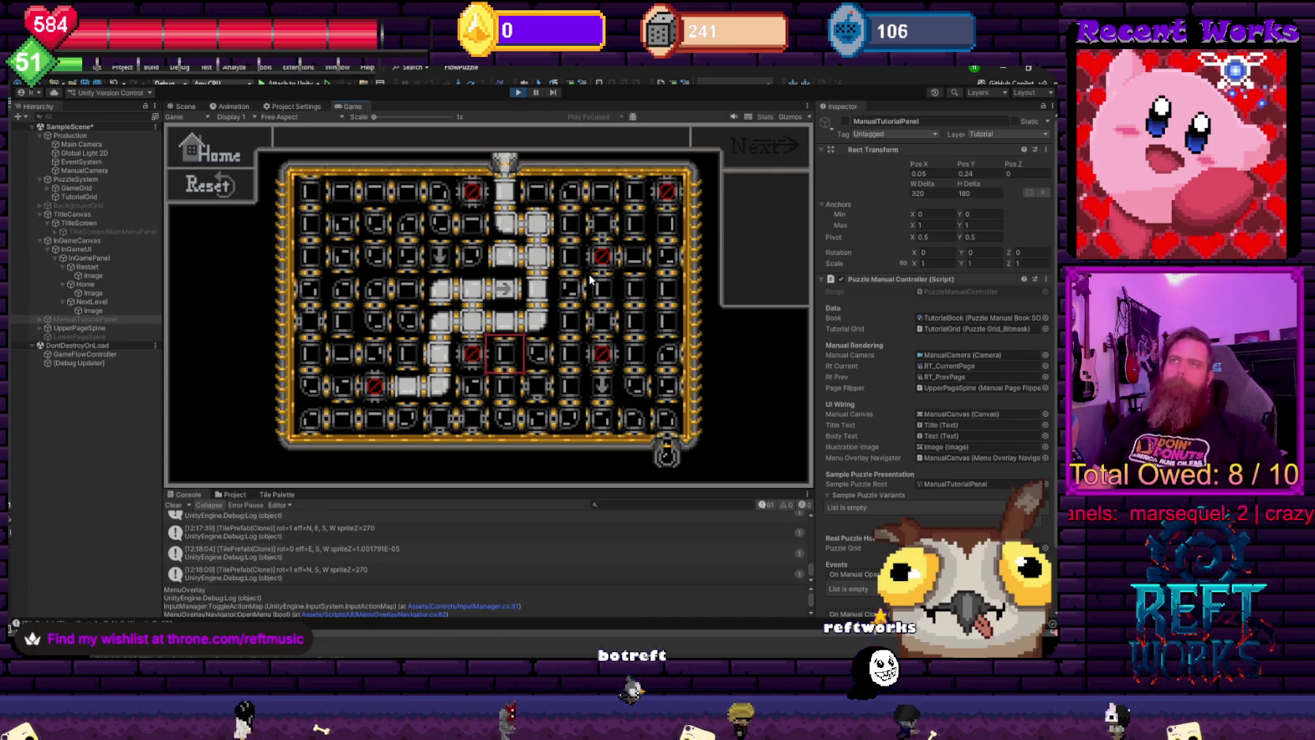
left_click(85, 284)
left_click(92, 301, "ctrl")
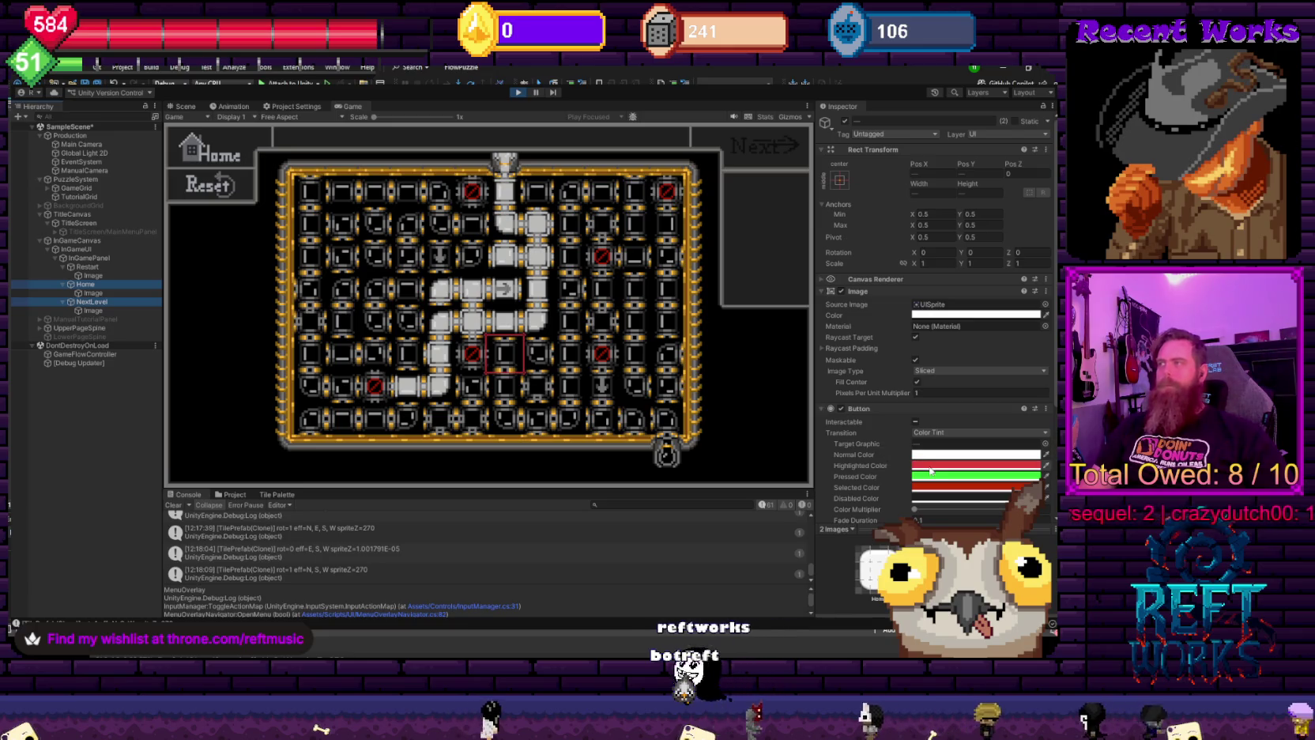
- Test keyboard navigation between the in-game Home and Reset buttons
left_click(974, 443)
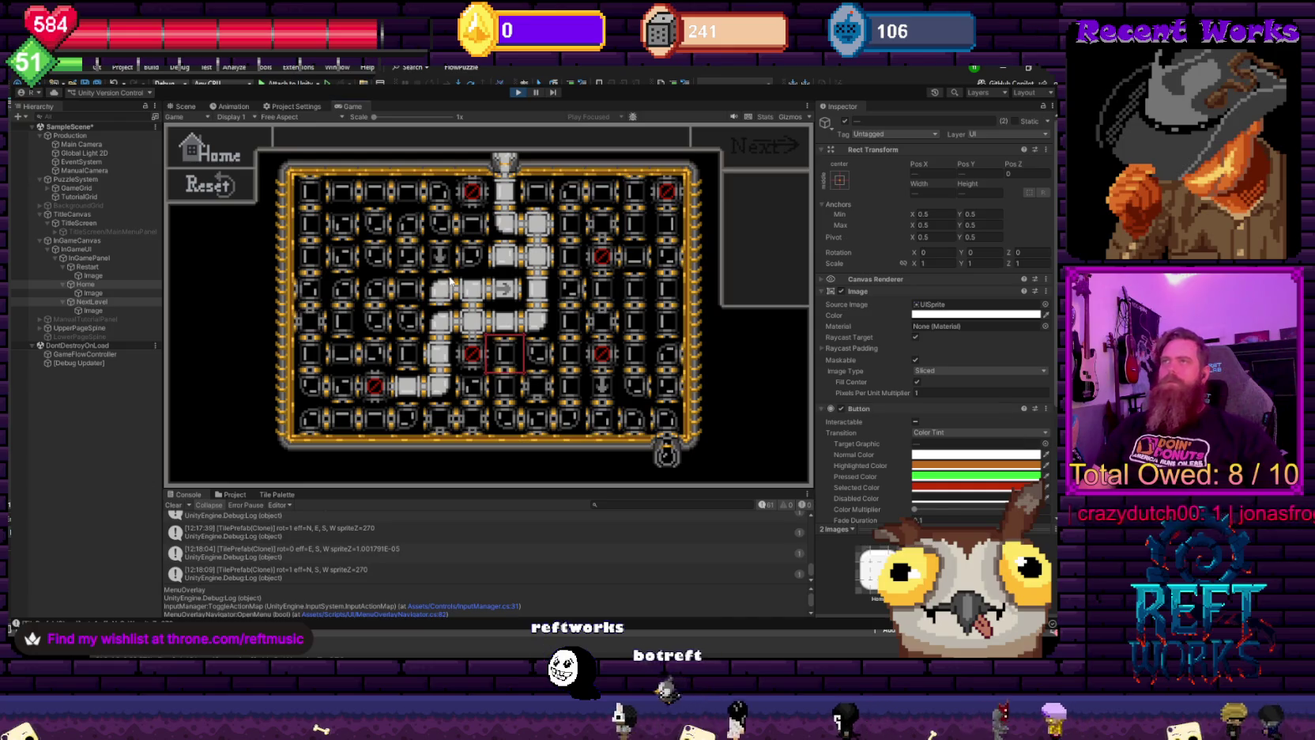
key("Down")
key("Up")
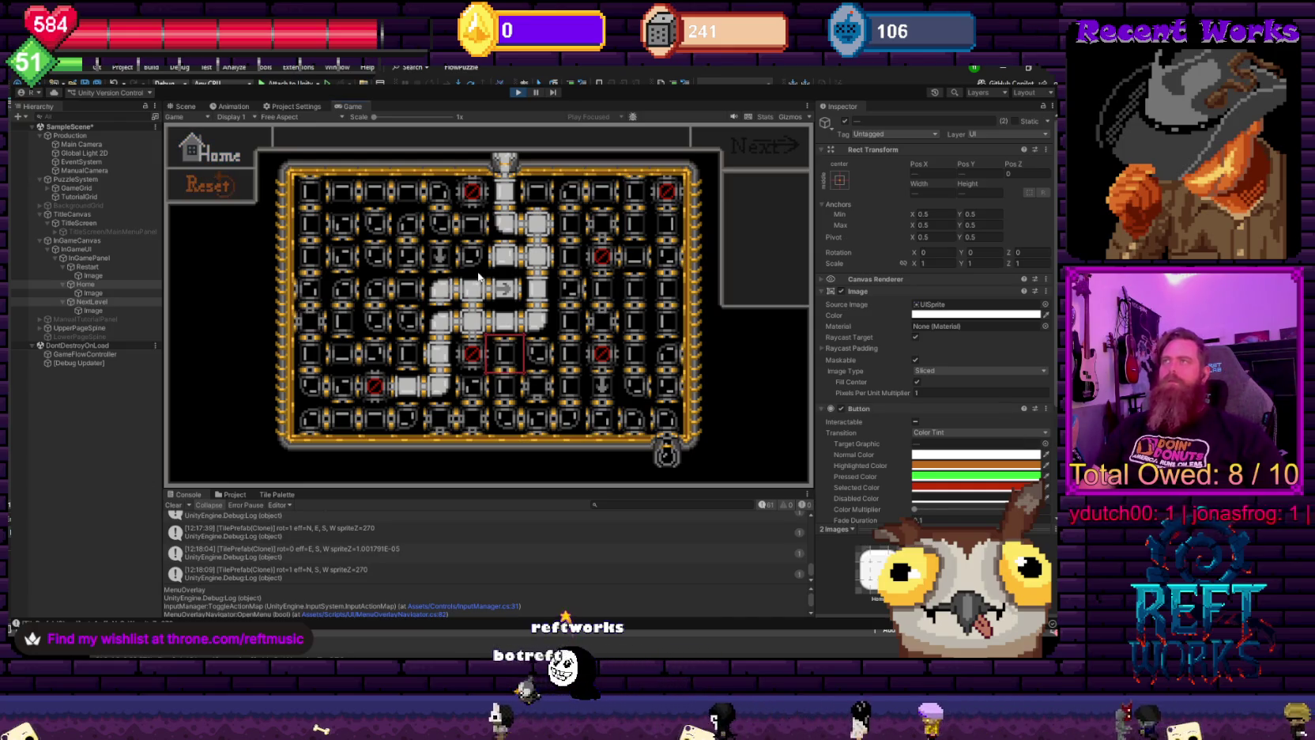
key("Down")
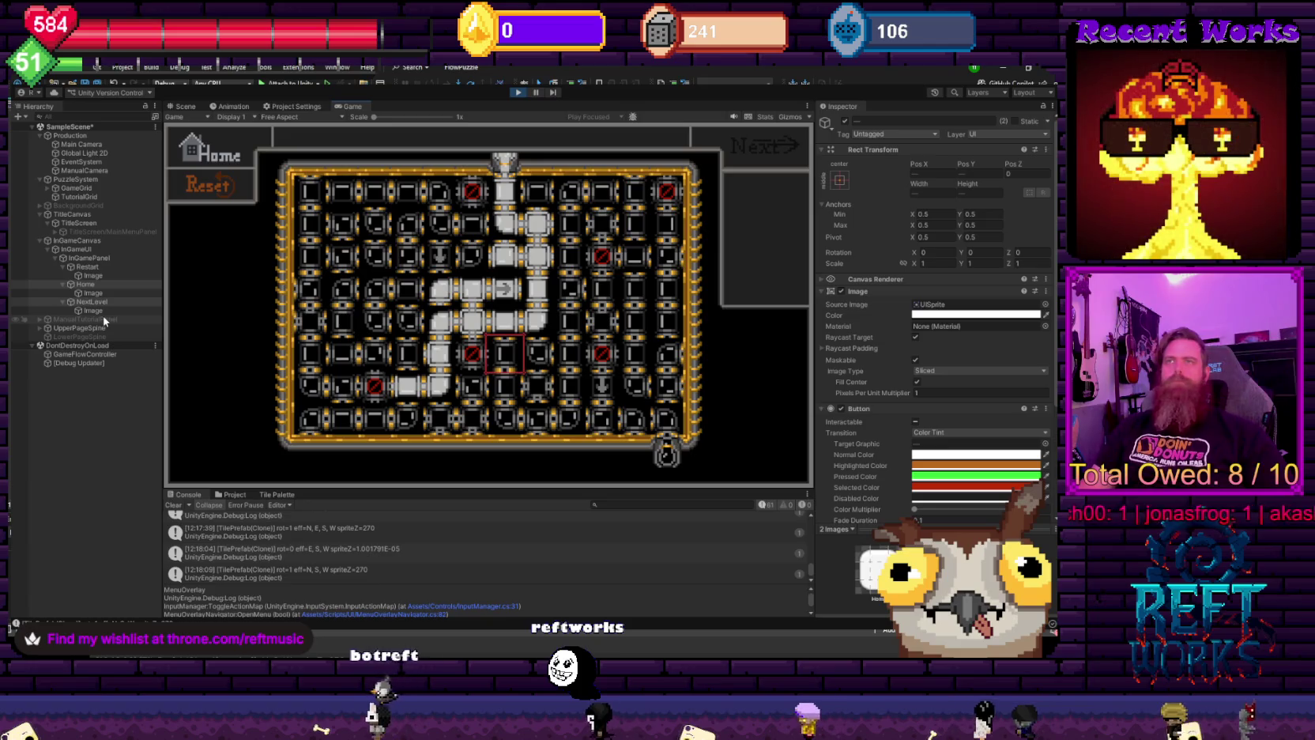
- Multi-select the Restart, Home and NextLevel buttons and save the scene
left_click(89, 267)
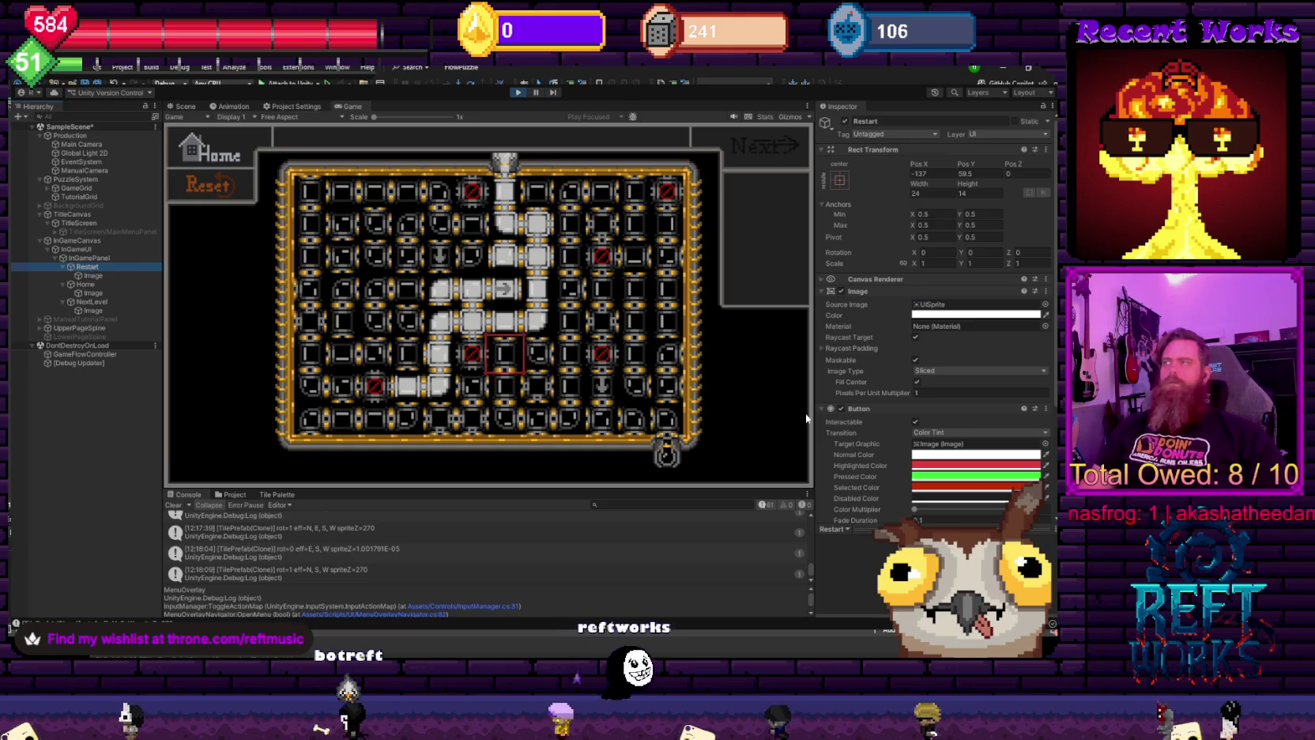
left_click(86, 284, "ctrl")
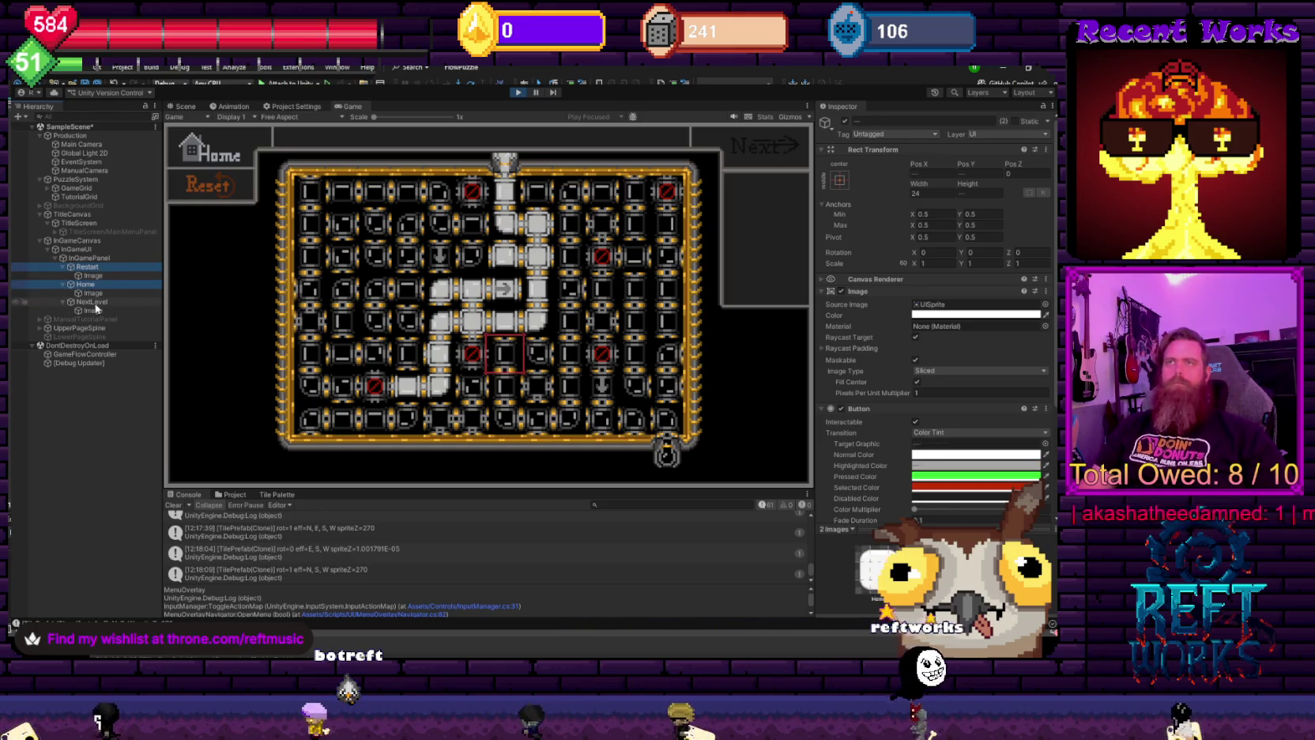
left_click(93, 302, "ctrl")
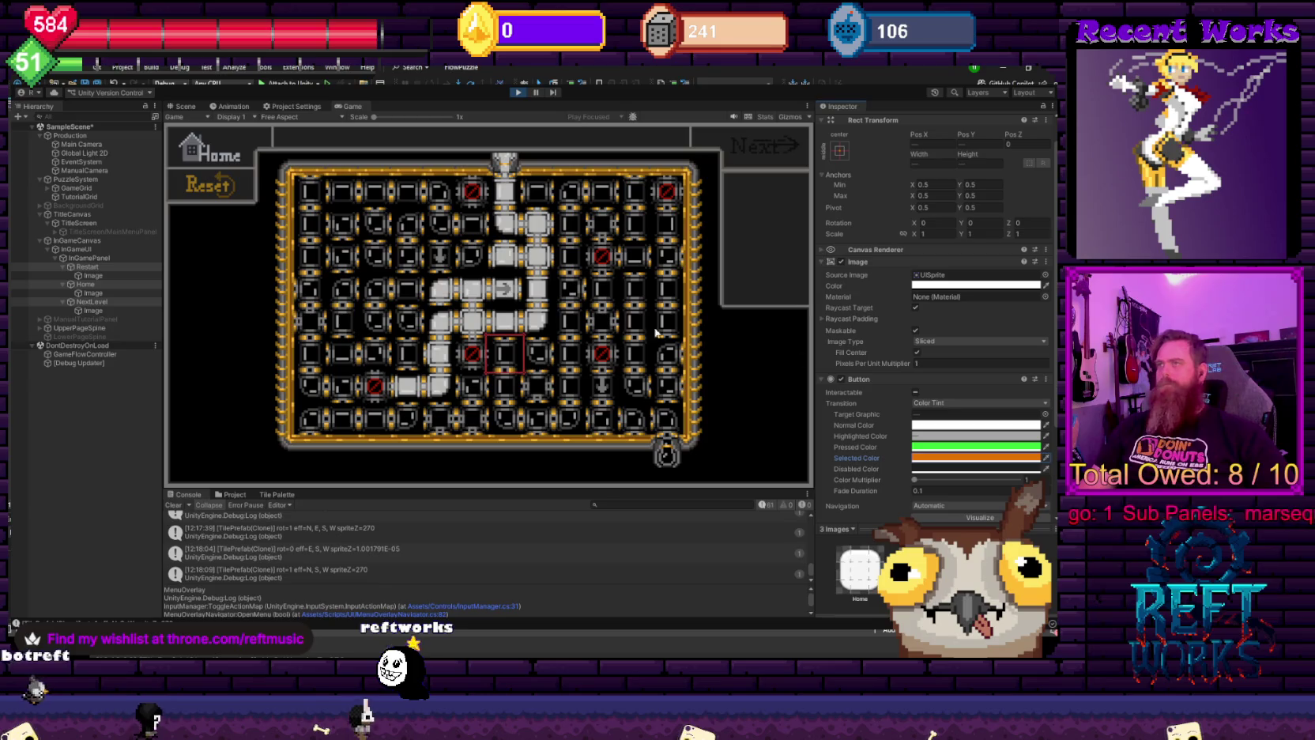
key("ctrl+s")
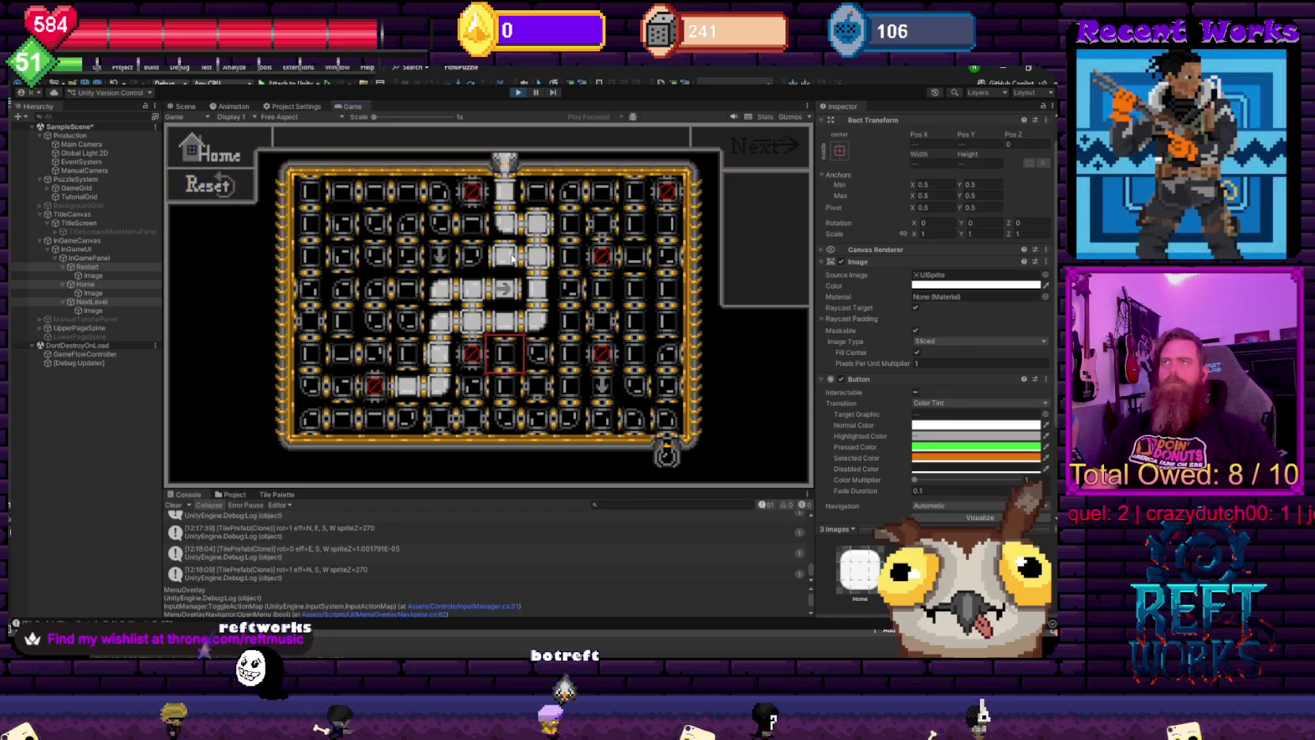
- Move the tile selector down and right, then check Reset's orange selected colour
key("Down")
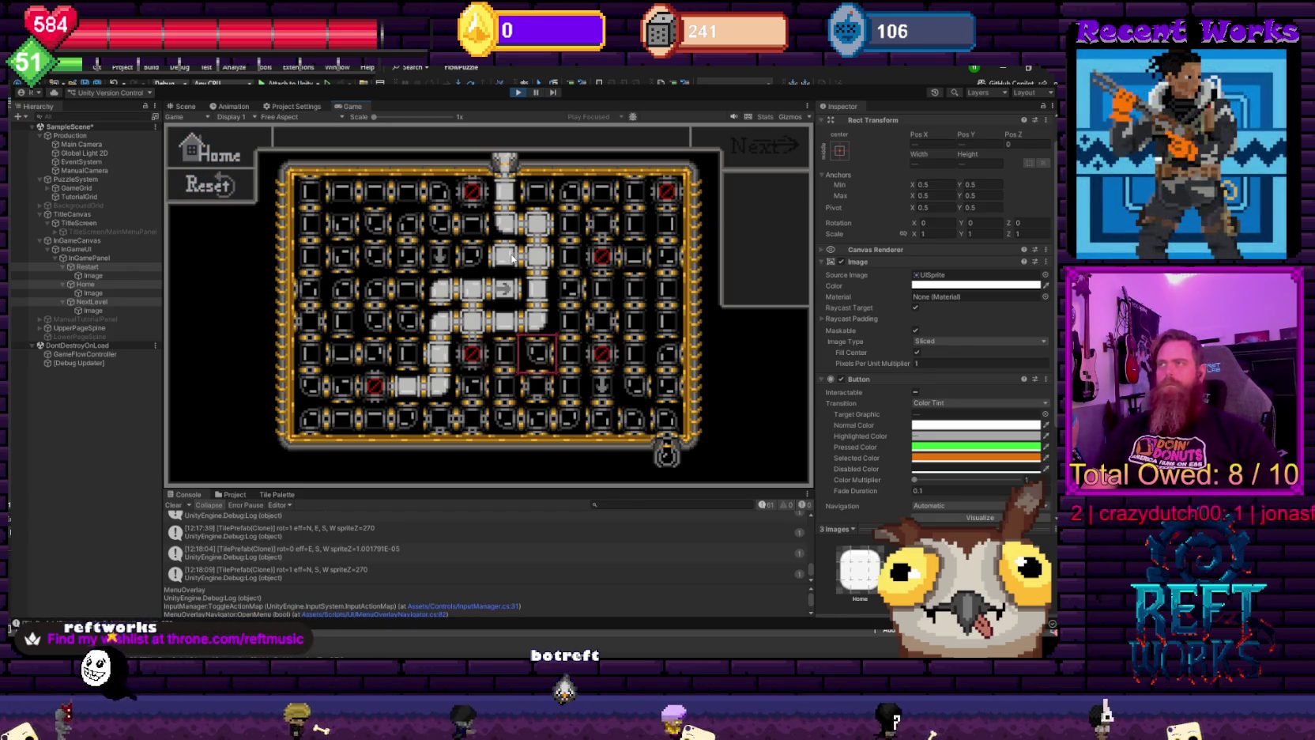
key("Right")
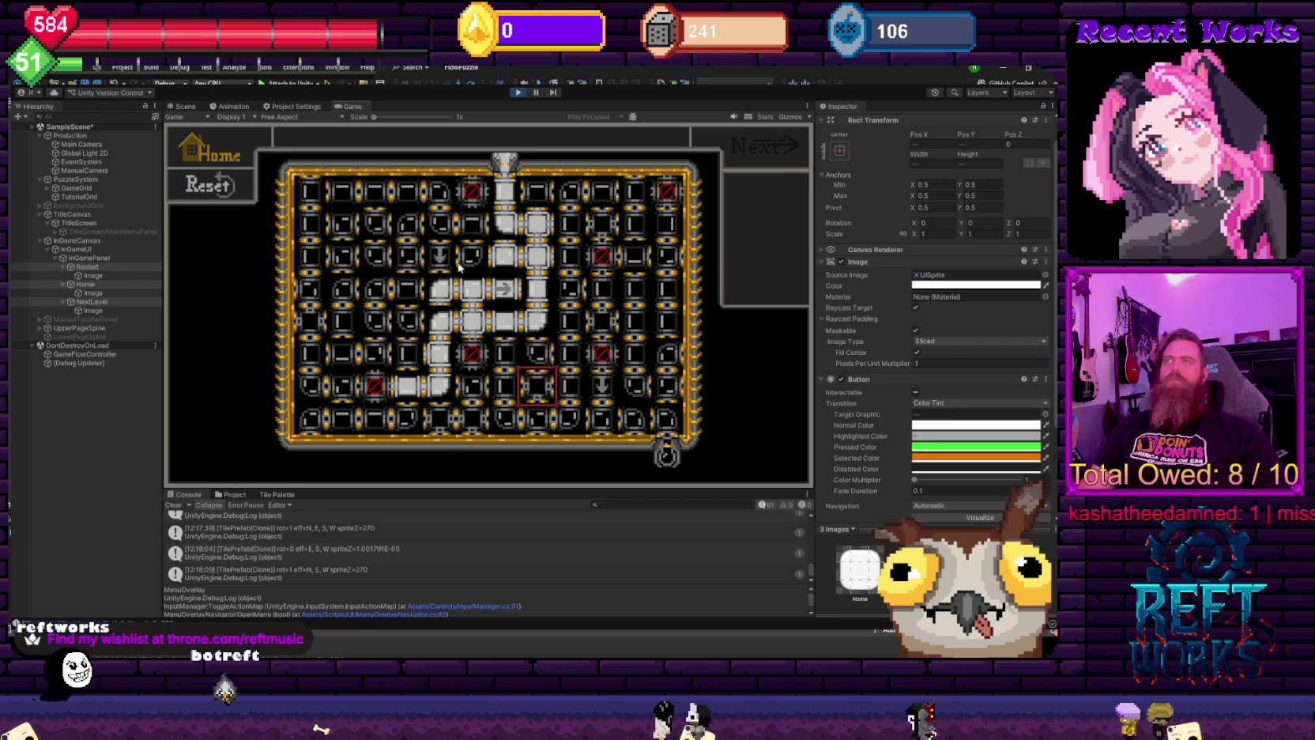
key("Up")
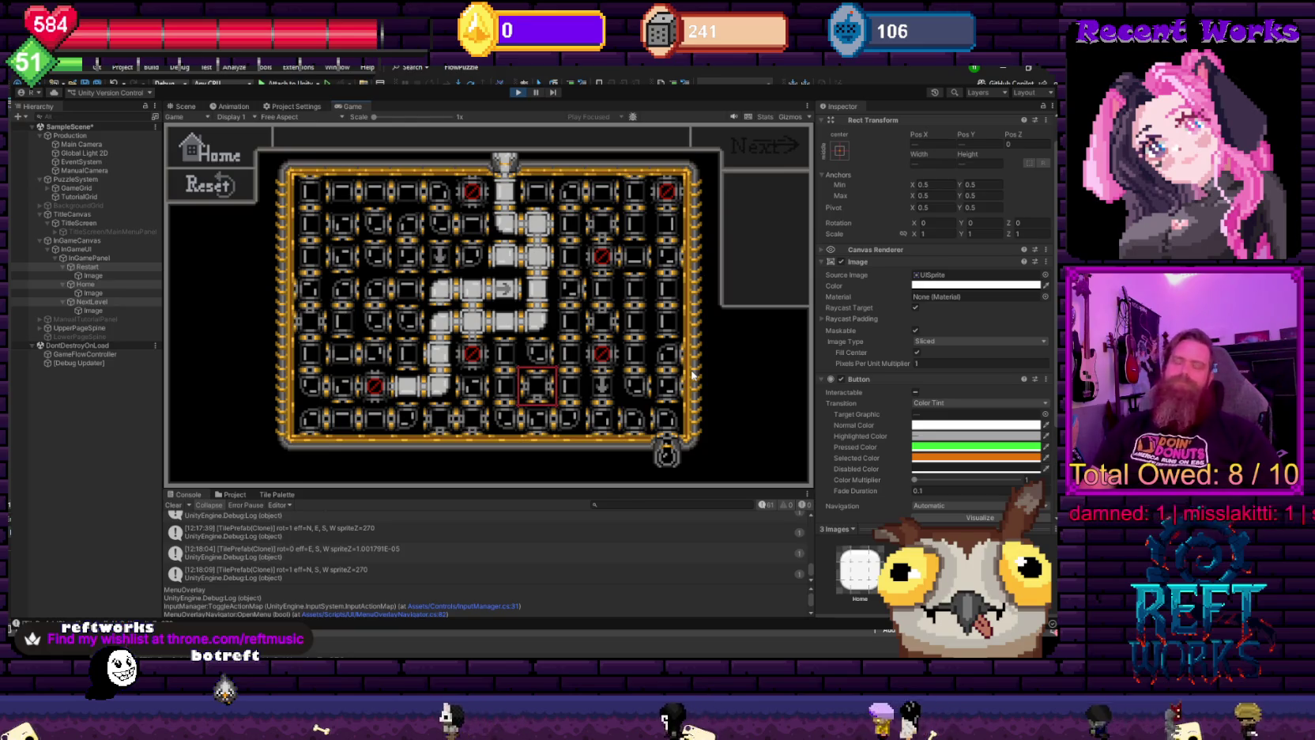
- Stop the game, toggle InGamePanel's active state, and hide the MainMenuPanel under TitleScreen
left_click(518, 92)
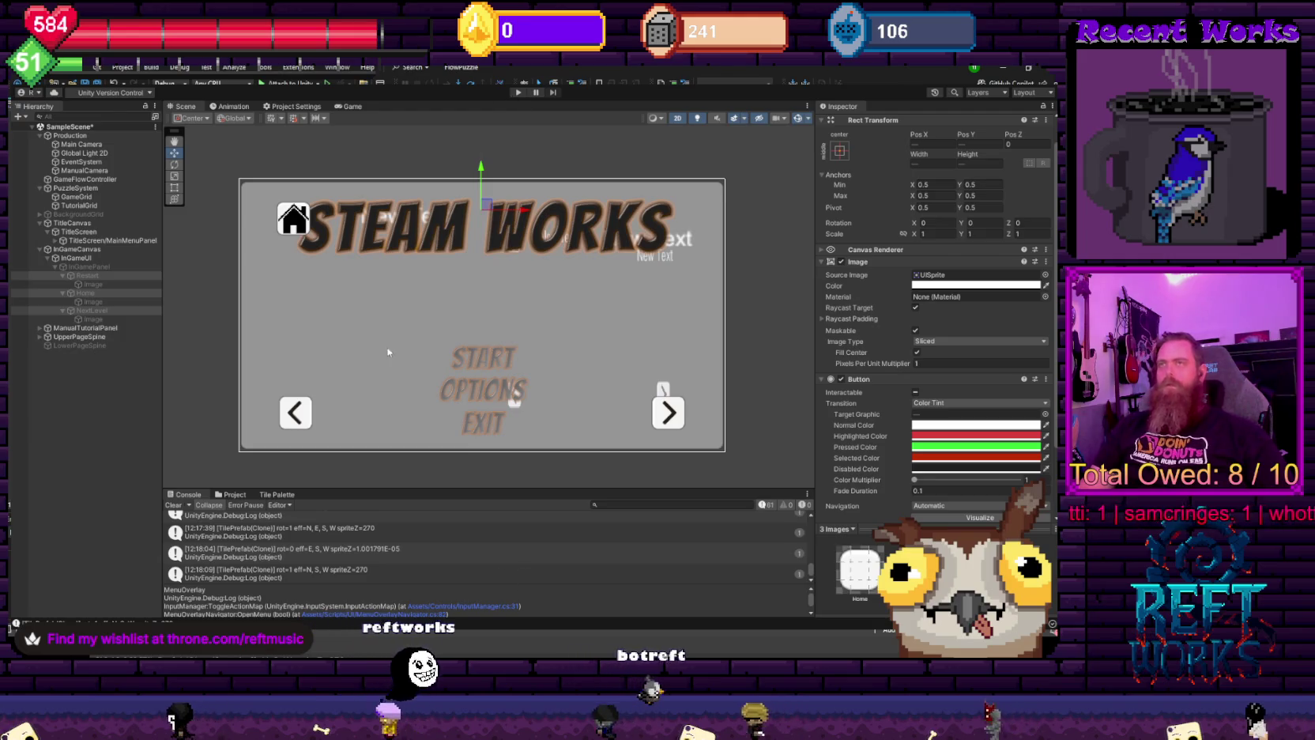
left_click(76, 267)
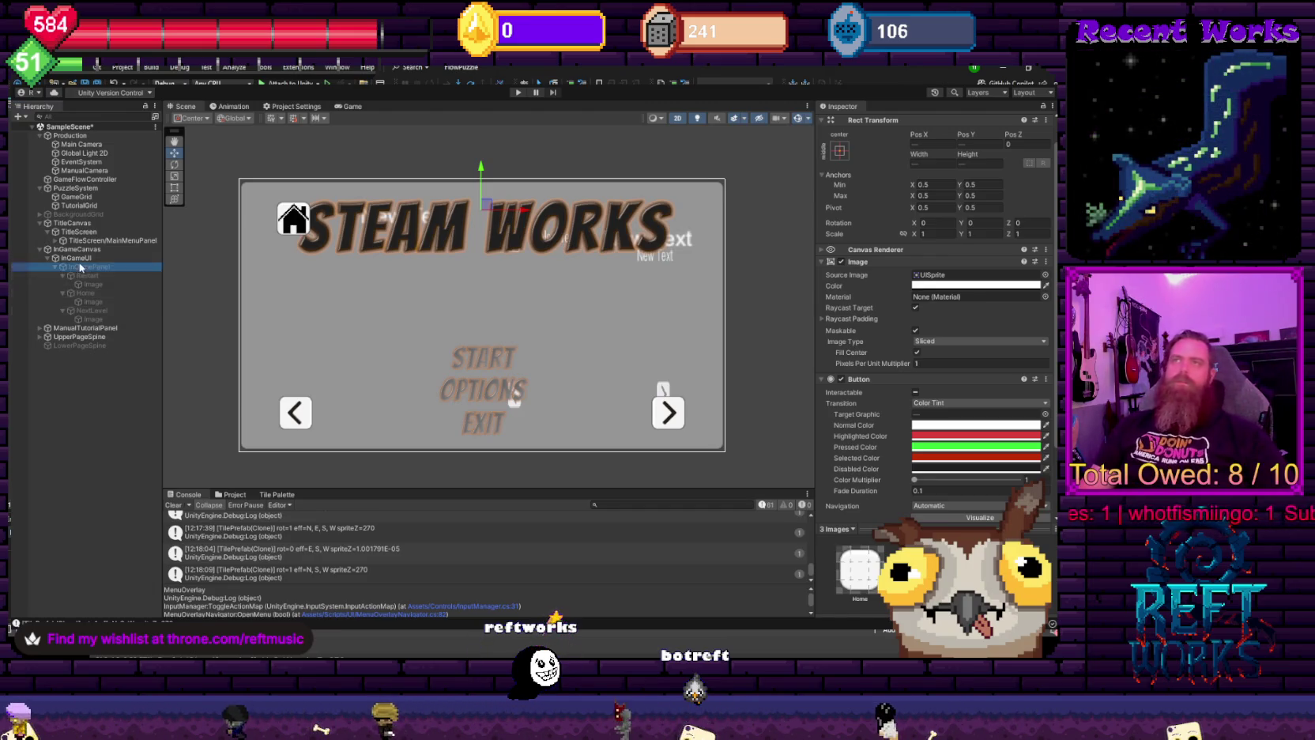
left_click(845, 122)
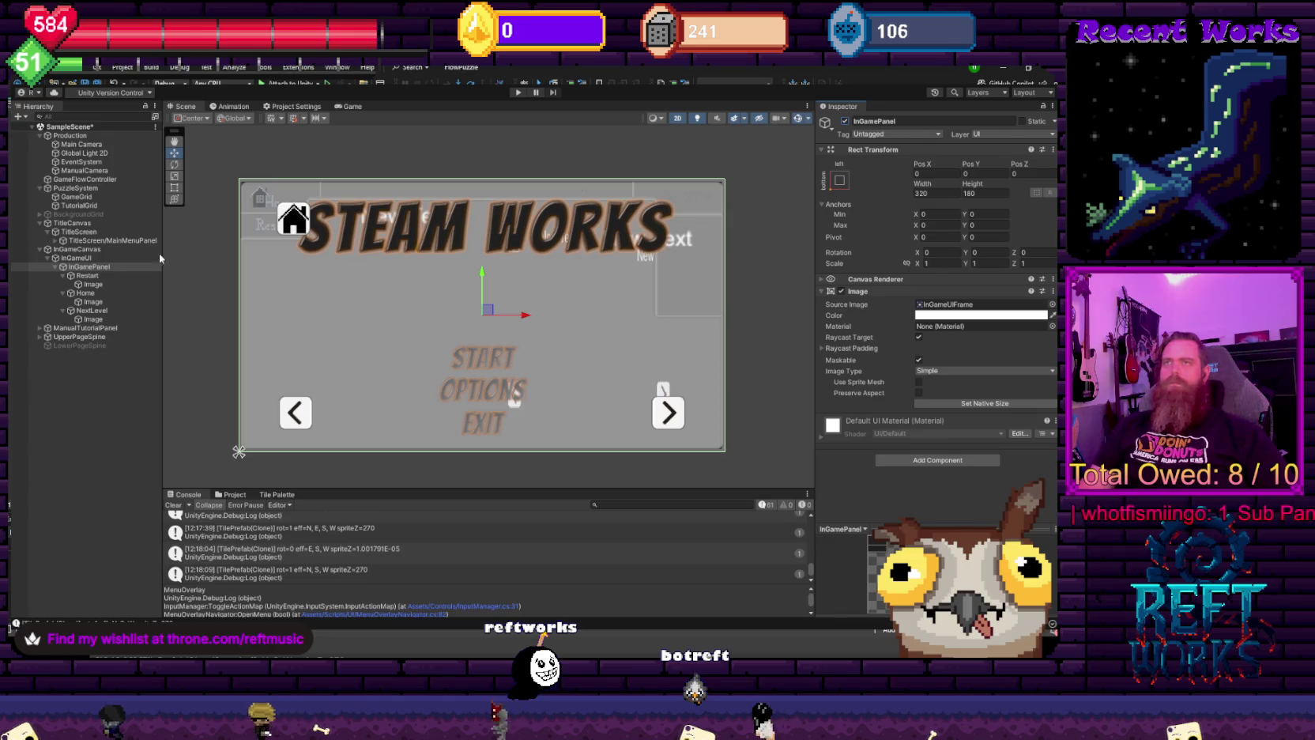
left_click(78, 232)
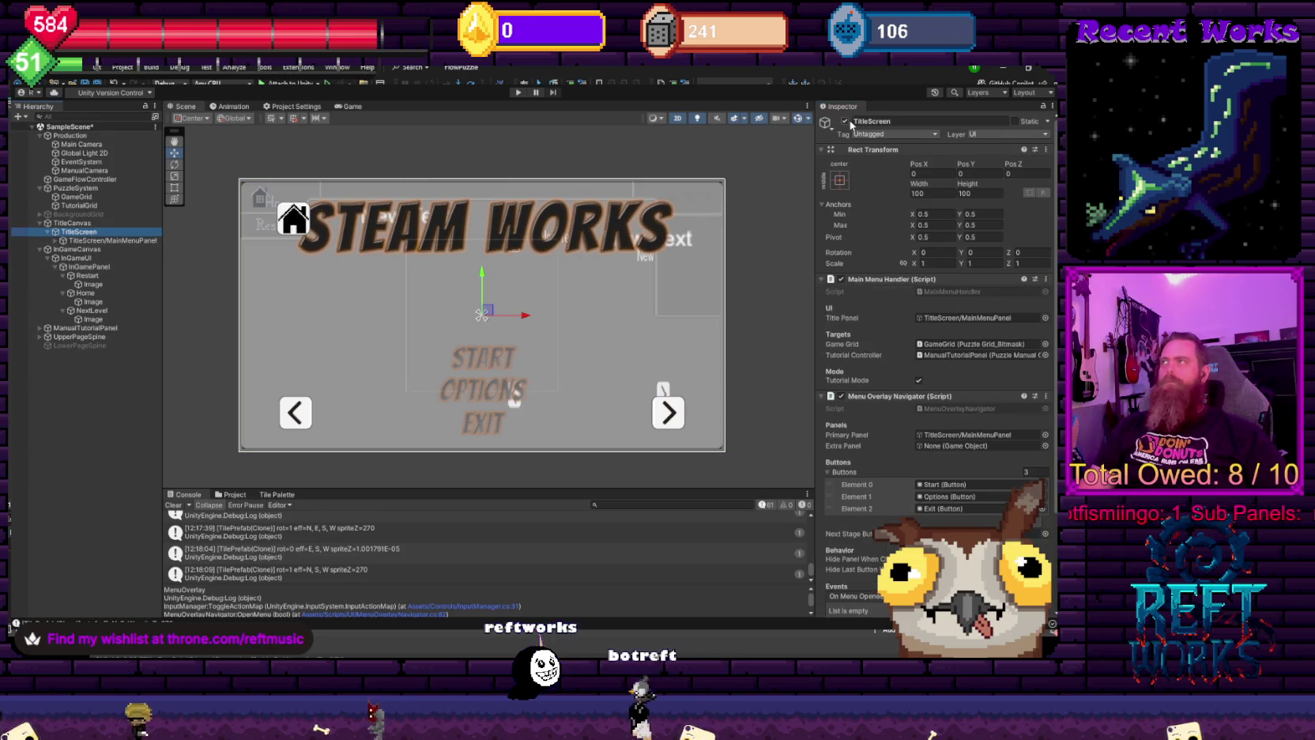
left_click(141, 241)
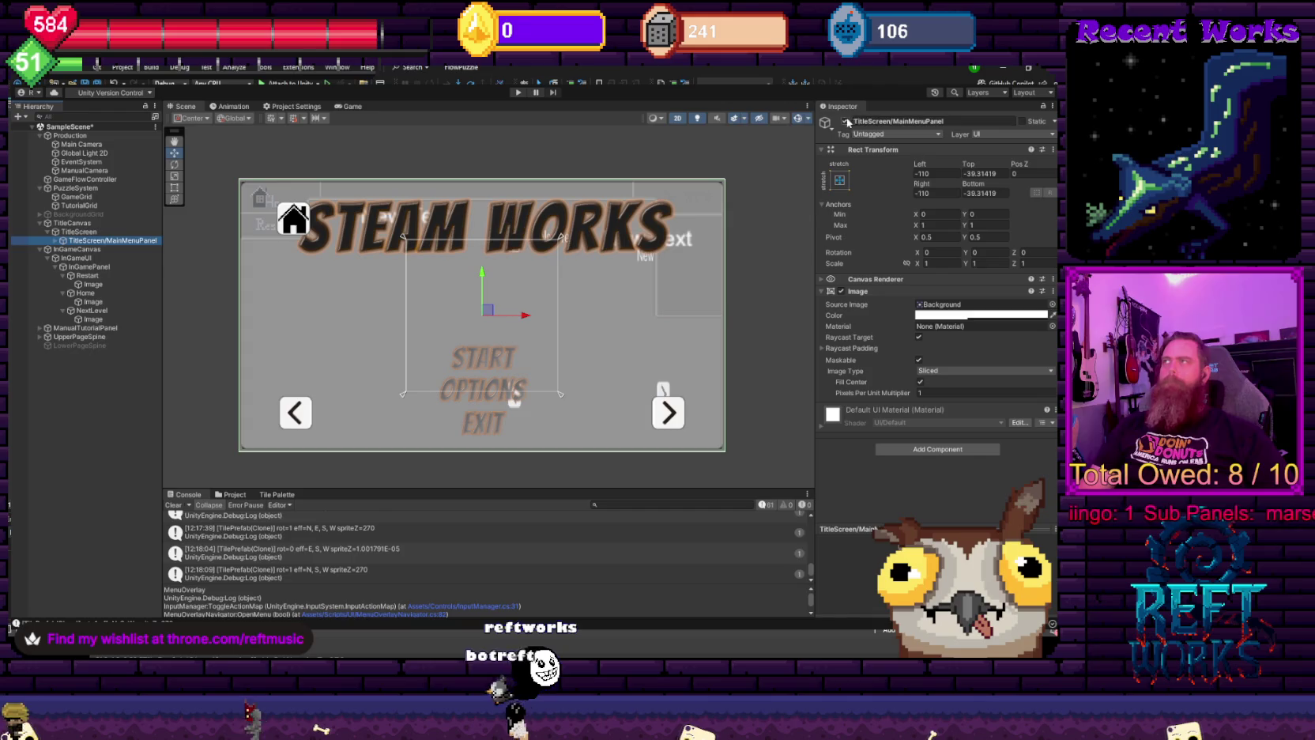
left_click(844, 121)
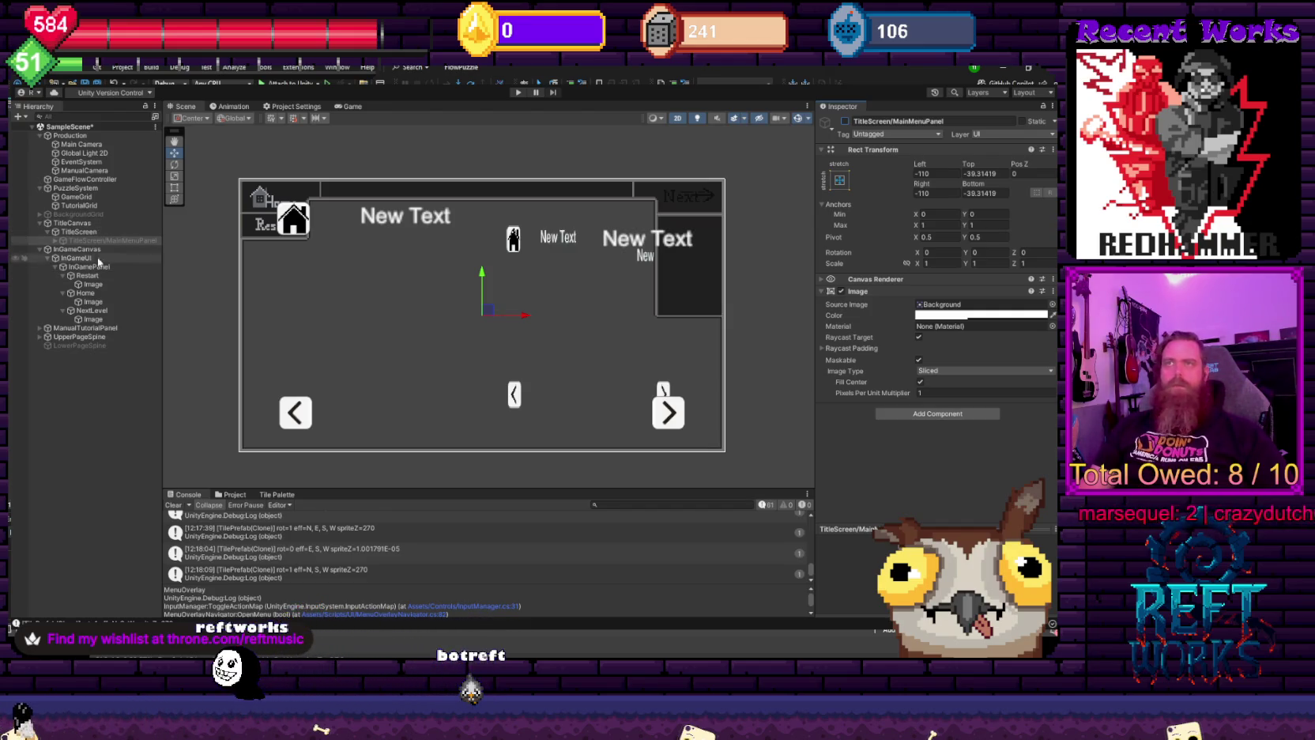
- Deactivate ManualCanvas and collapse ManualTutorialPanel's children in the Hierarchy
left_click(97, 329)
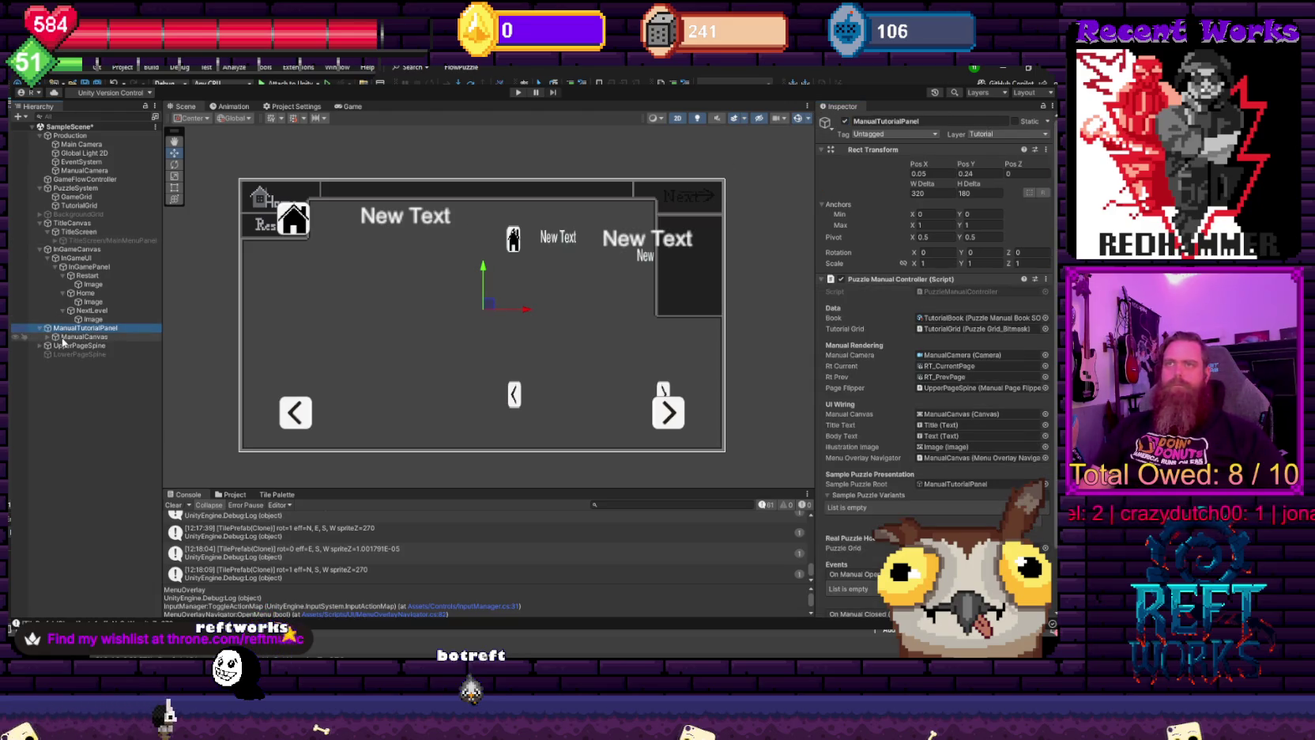
left_click(79, 336)
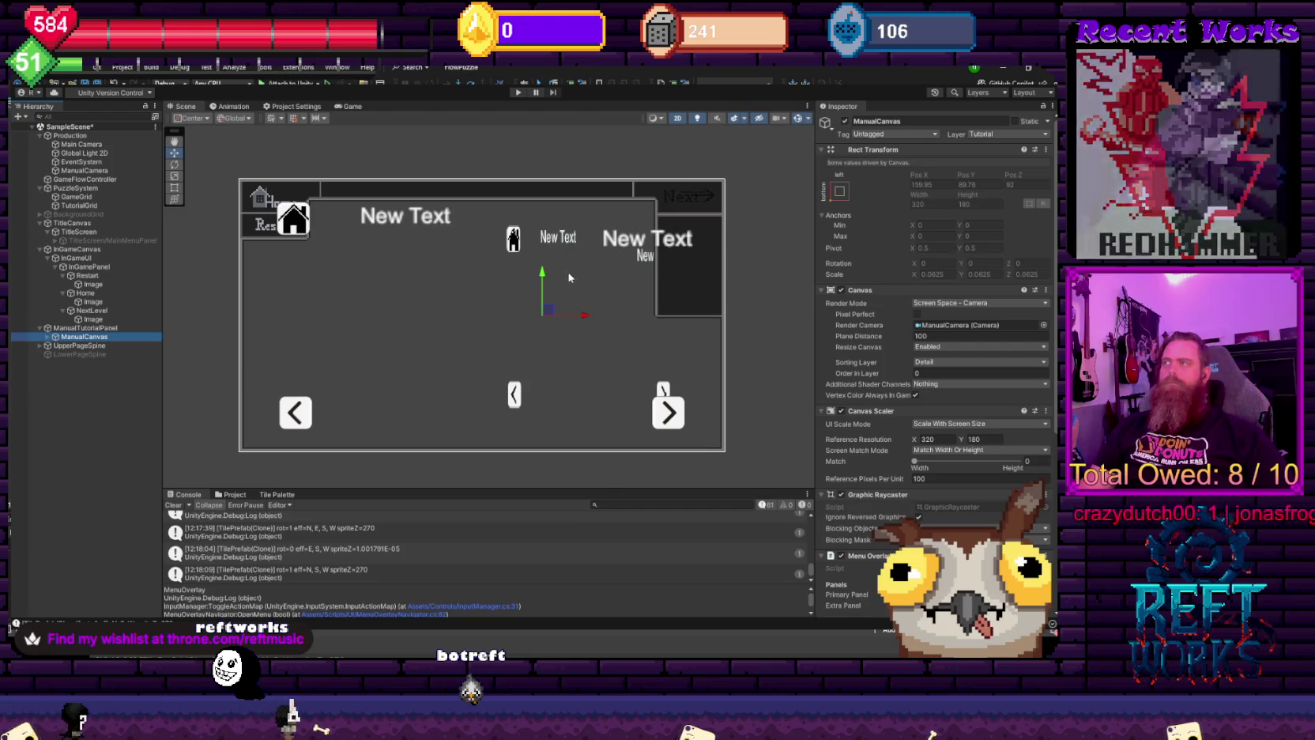
scroll(991, 389, "down", 3)
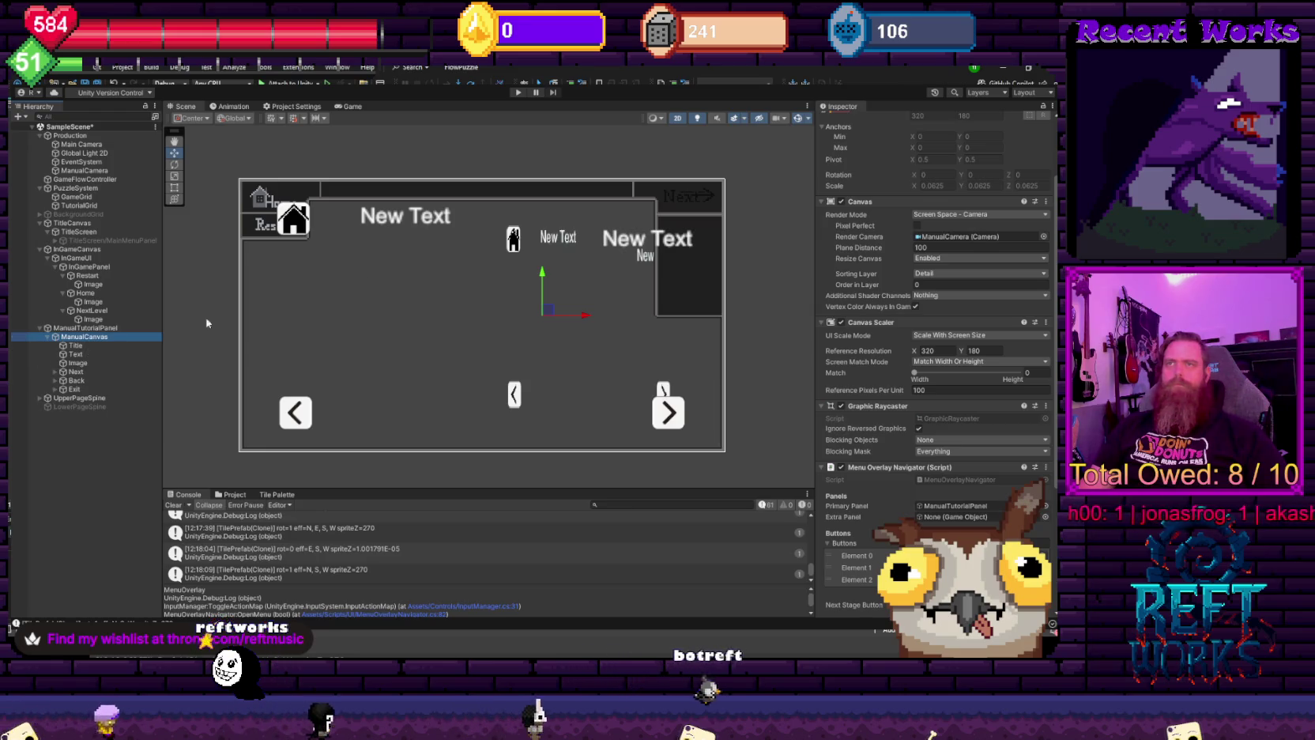
scroll(891, 165, "up", 3)
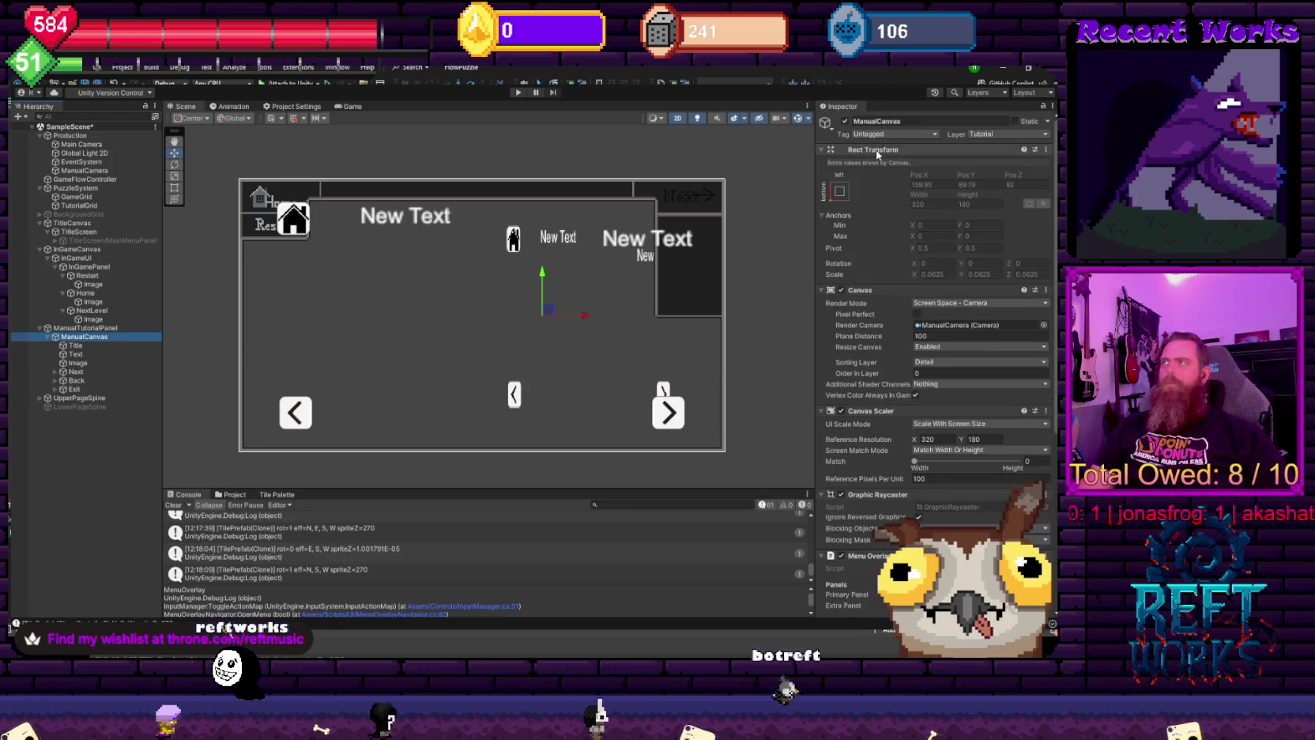
left_click(844, 122)
left_click(128, 329)
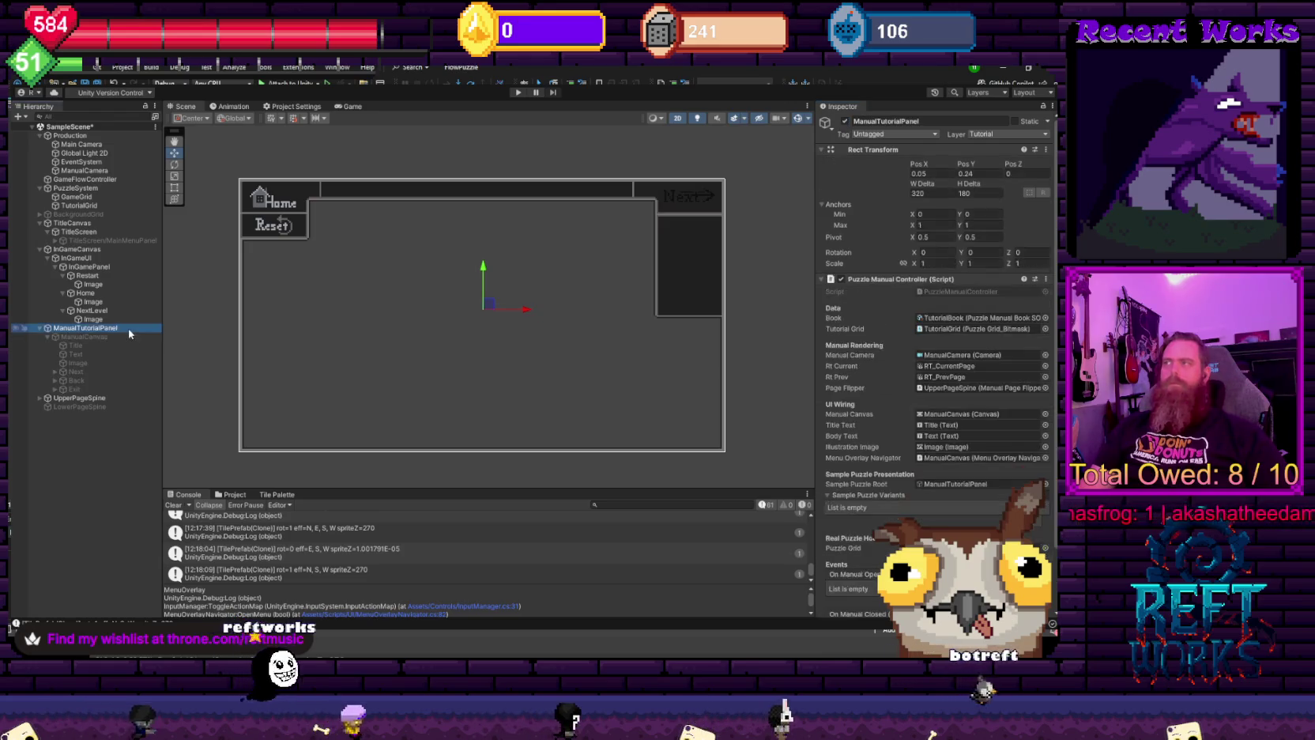
key("Left")
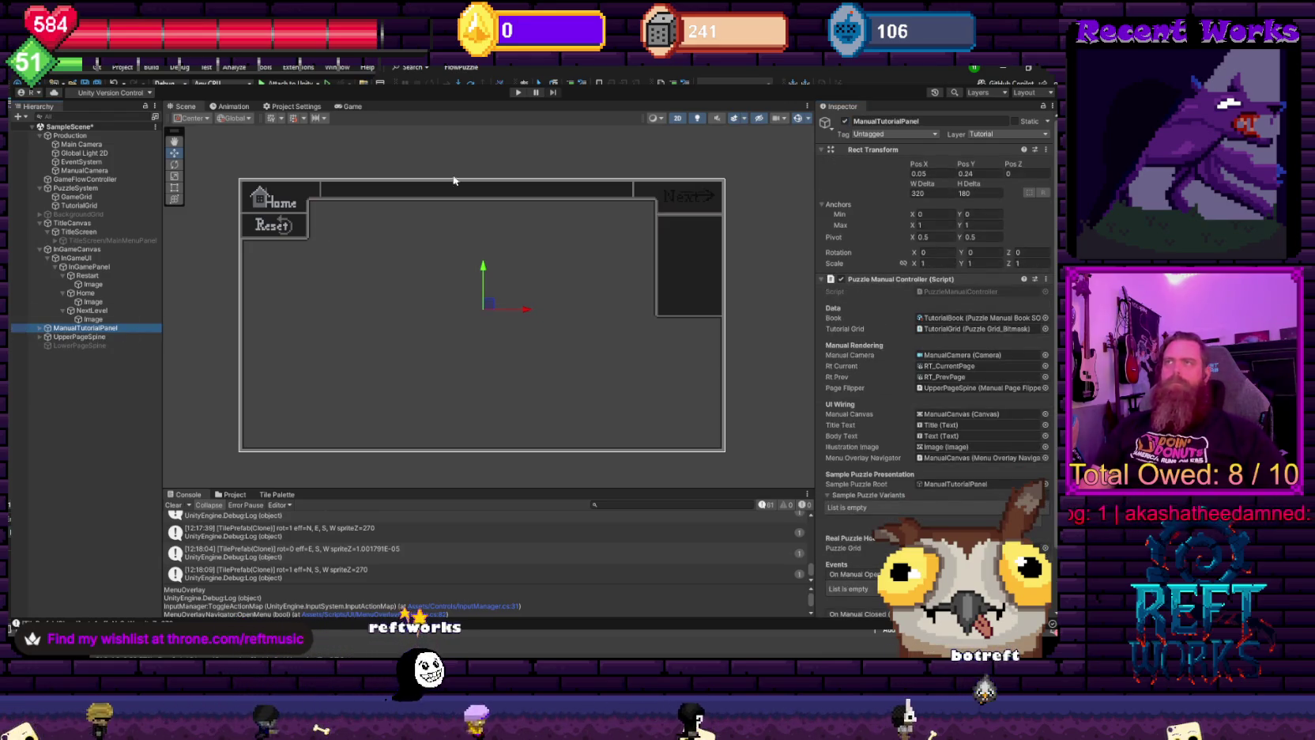
- Deactivate InGamePanel under InGameUI and start Play mode
left_click(67, 258)
left_click(83, 267)
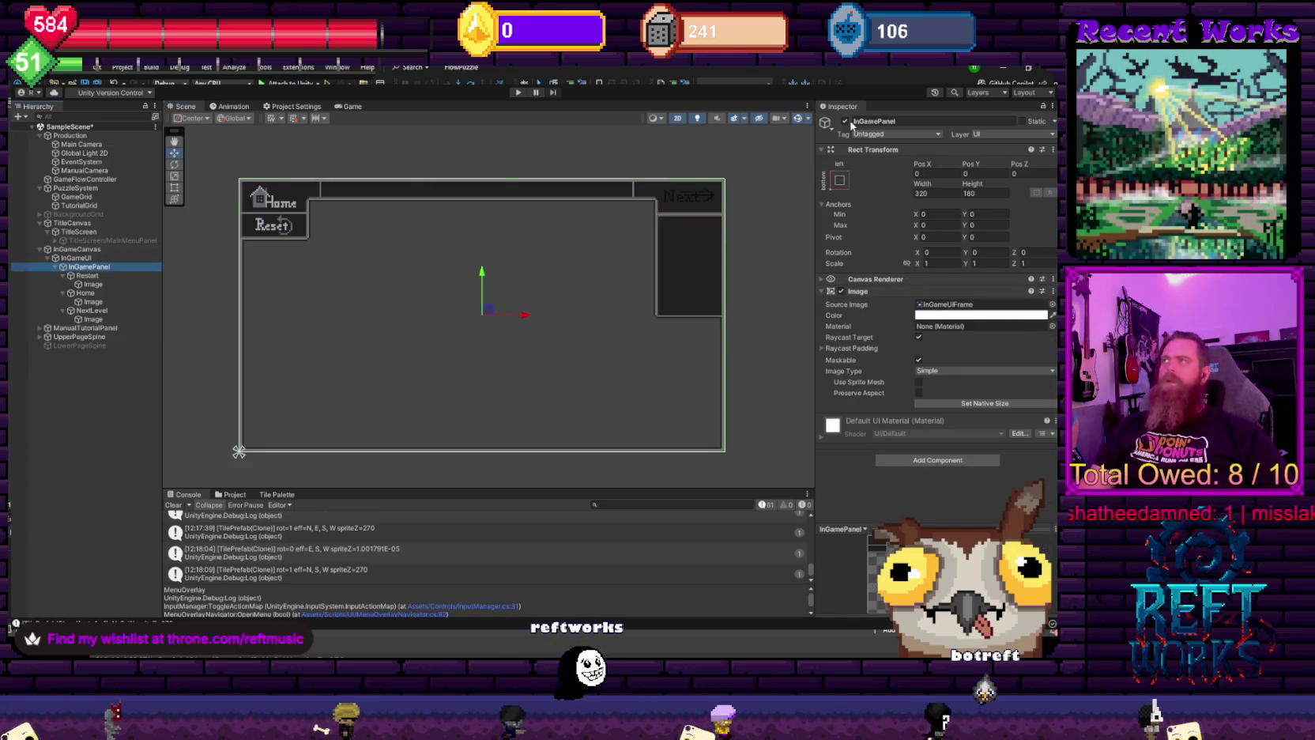
left_click(845, 122)
left_click(523, 93)
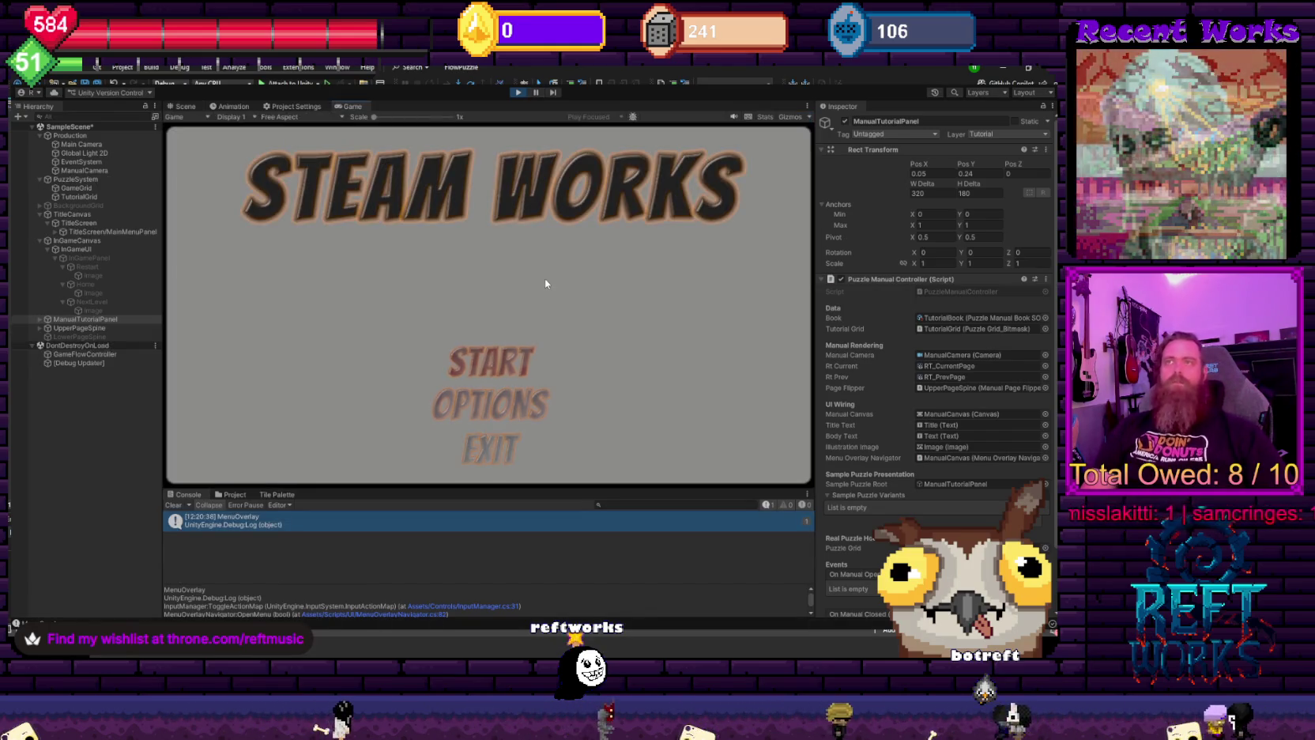
- Choose START, page through the Rotation manual to Tutorial 1, begin the puzzle, then stop playing
key("Down")
key("Down")
key("Up")
key("Up")
key("Return")
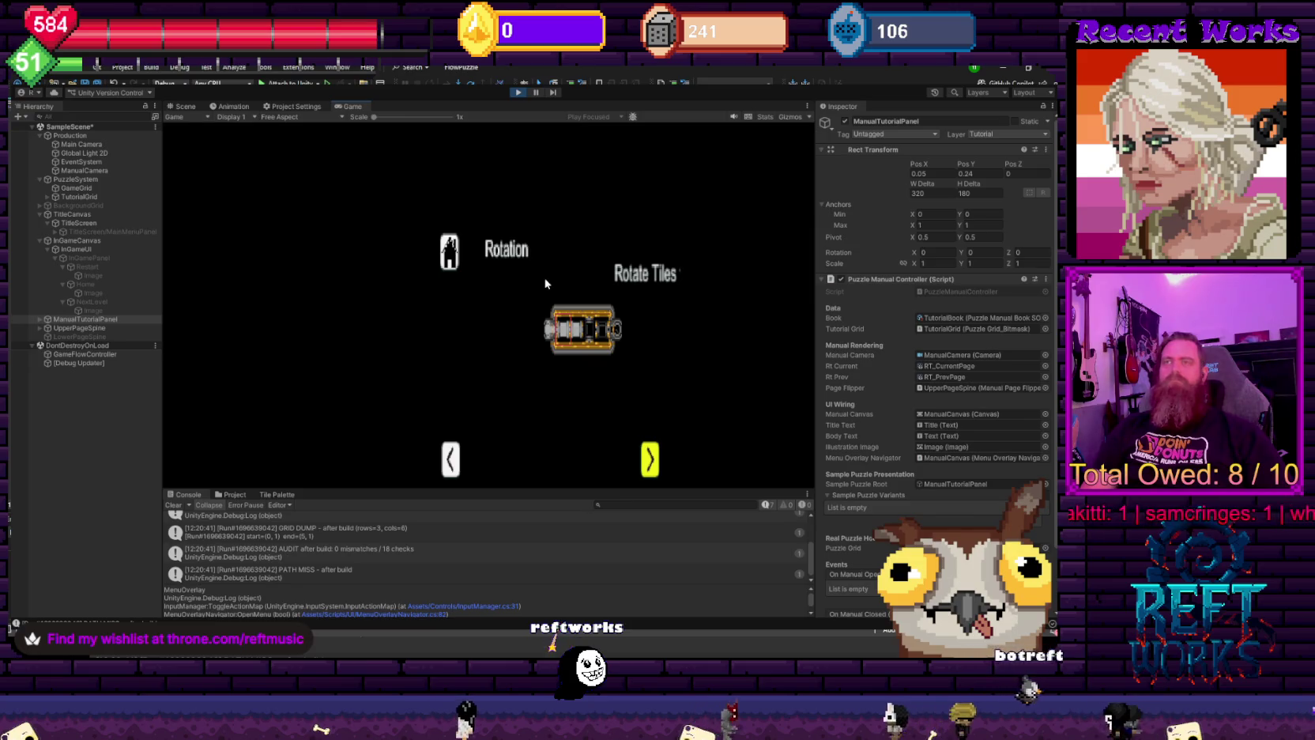
key("Right")
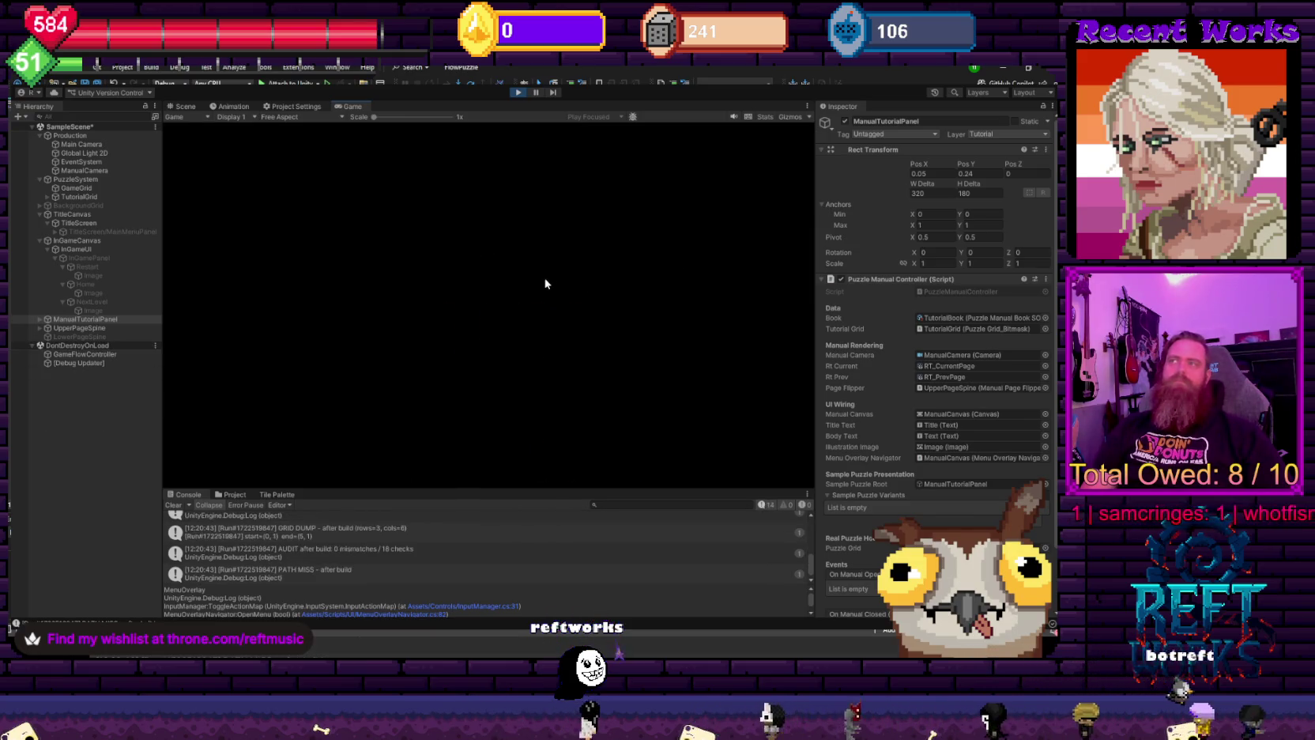
key("Right")
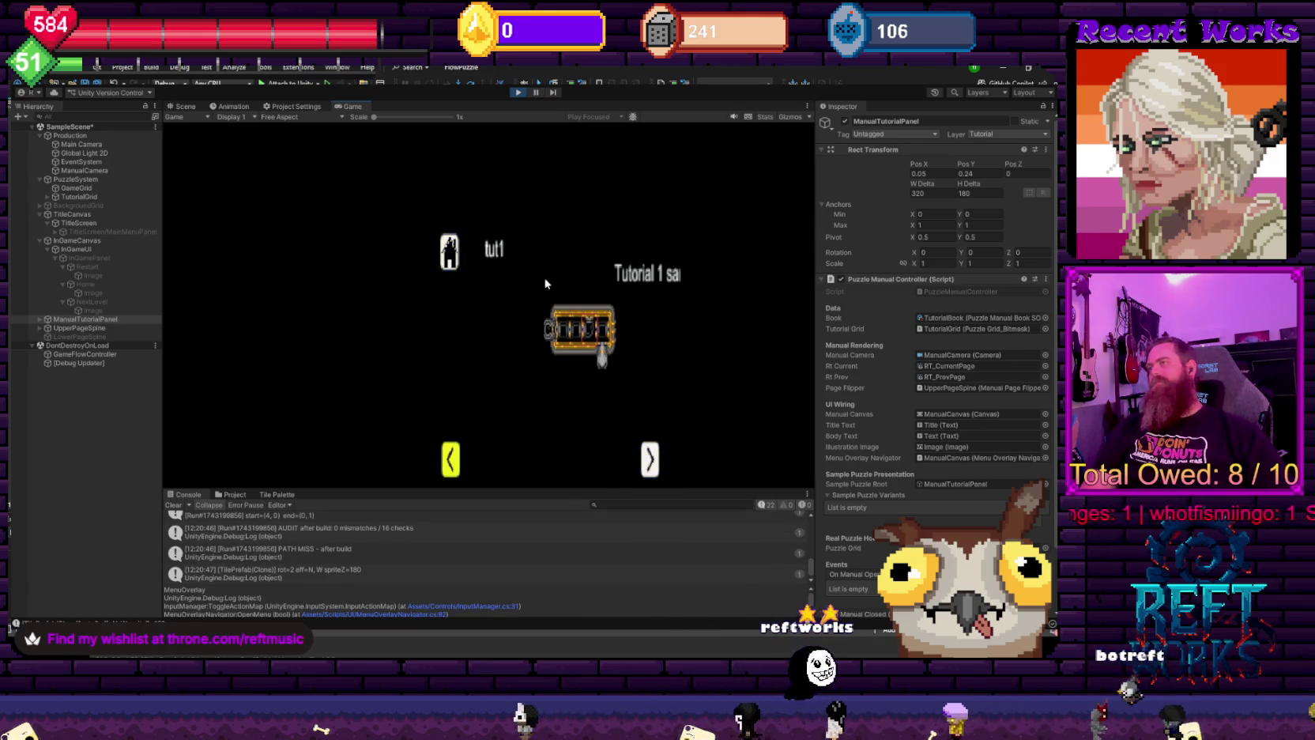
key("Right")
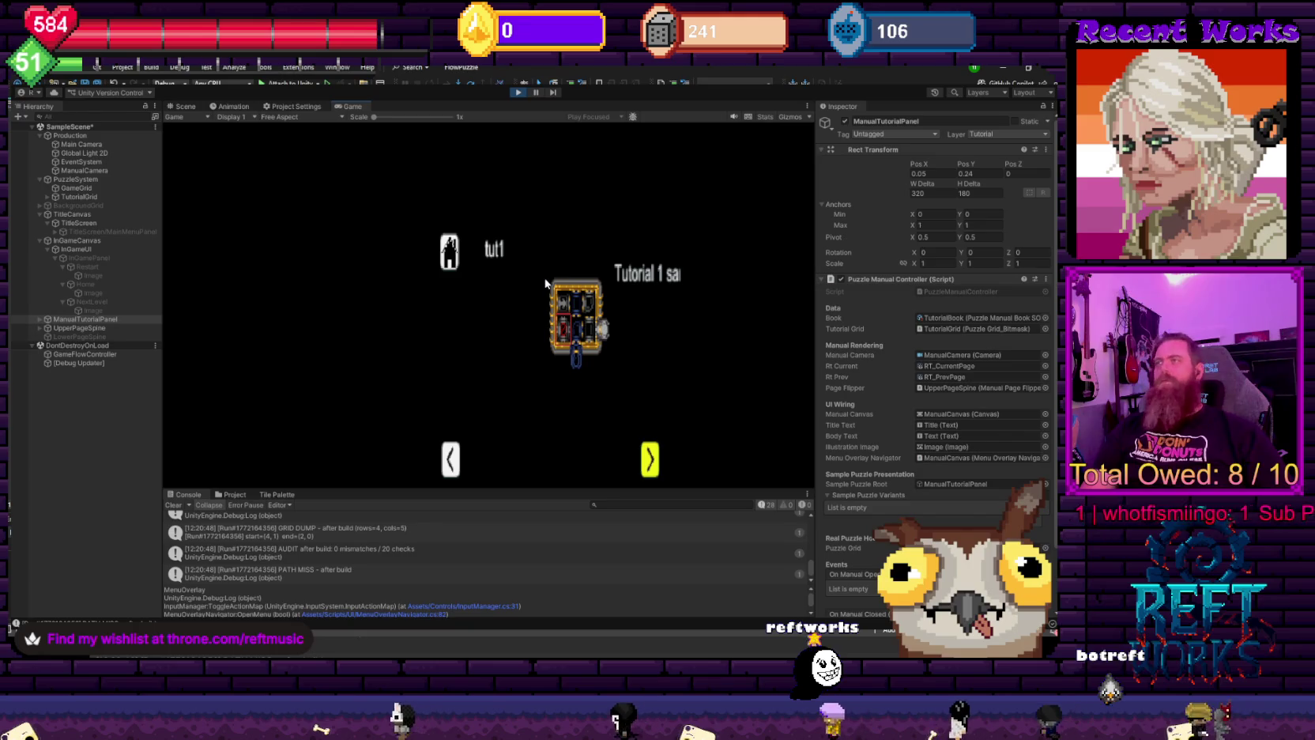
key("Return")
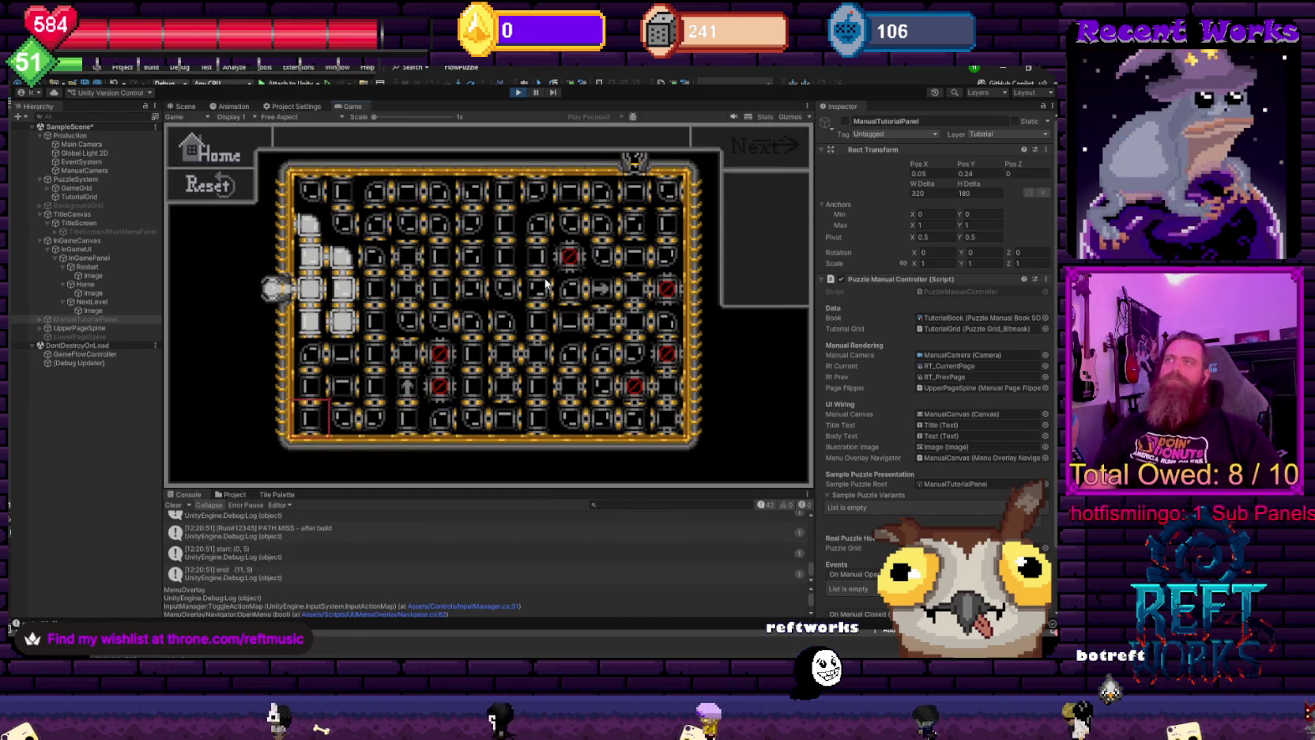
left_click(518, 93)
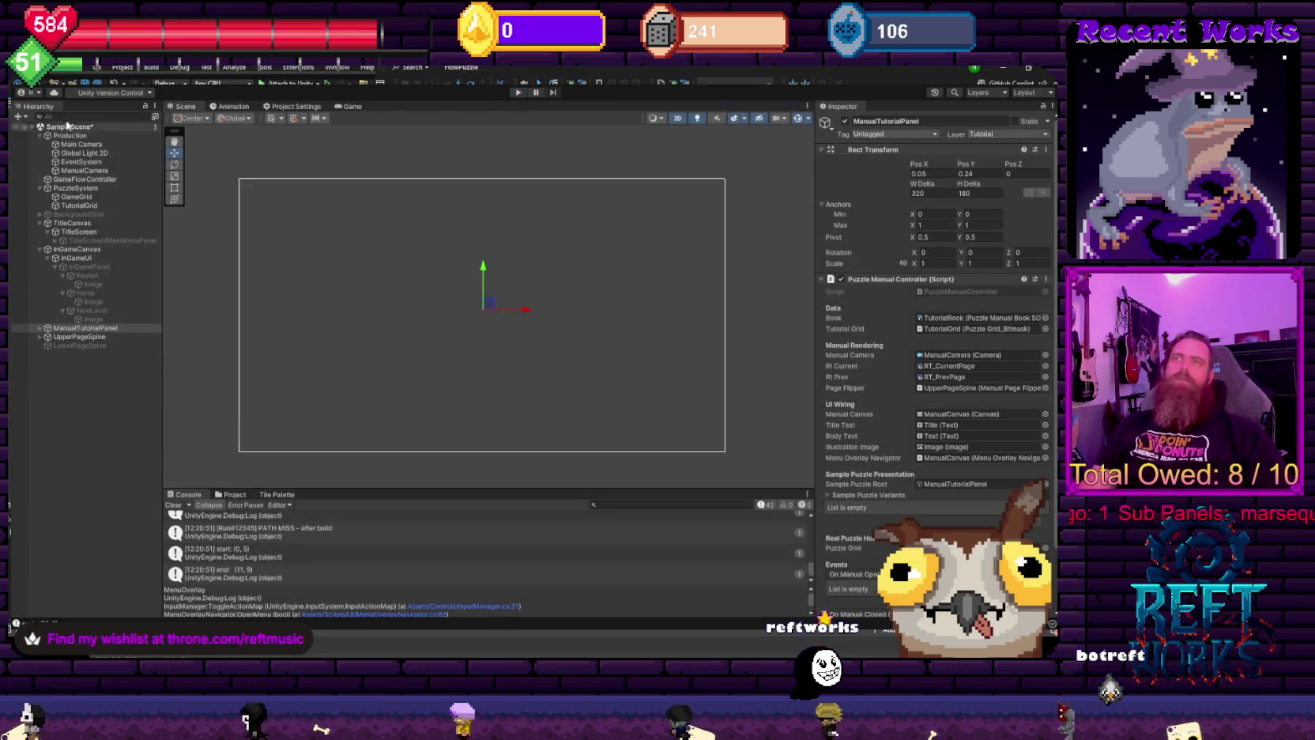
- Reactivate InGamePanel and centre its frame in the Scene view
left_click(80, 268)
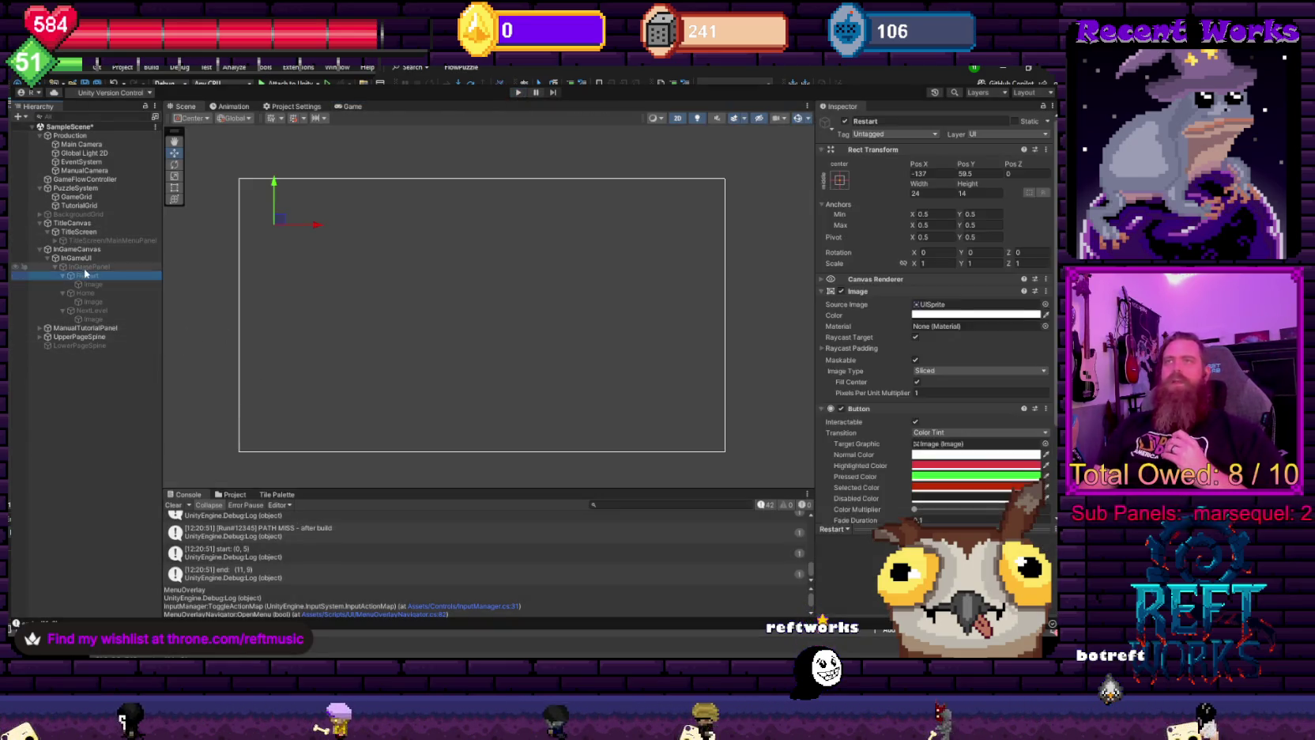
left_click(844, 122)
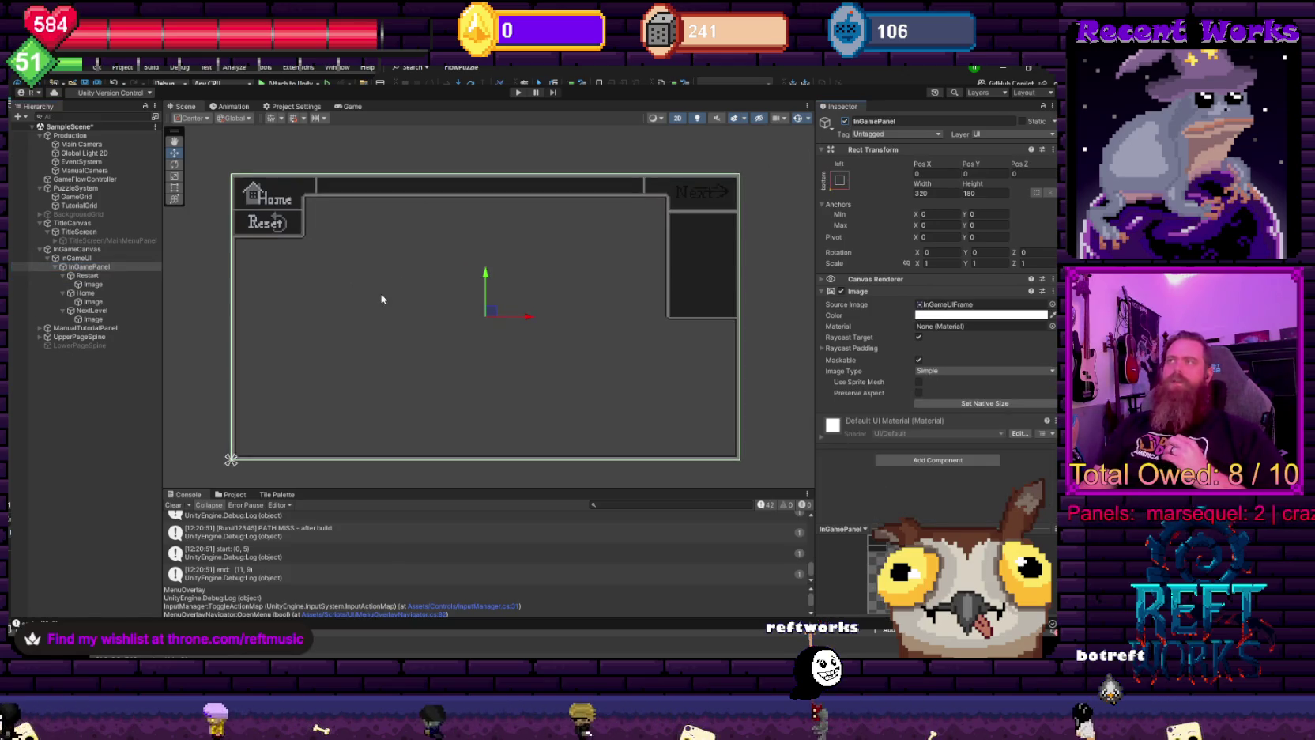
left_click_drag(564, 281, 515, 281)
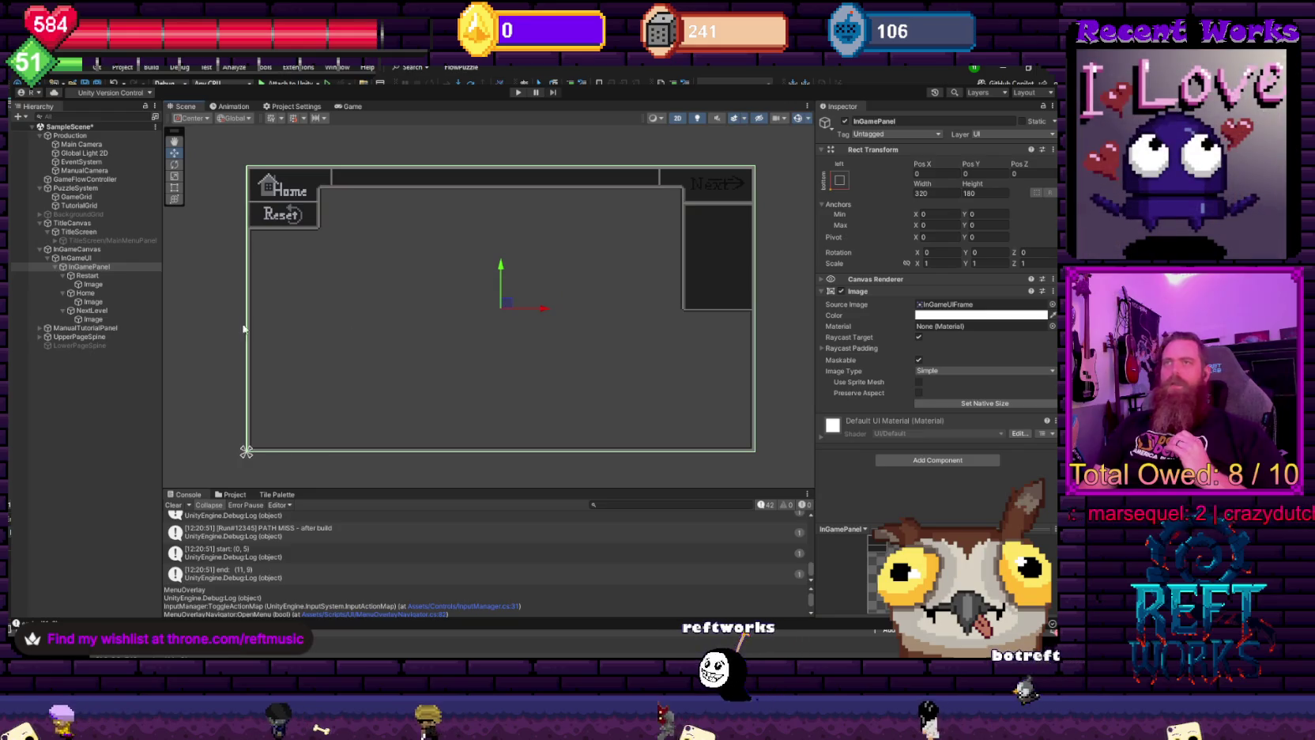
- Collapse and select the Restart, Home and NextLevel buttons, reselect InGamePanel, and switch to Aseprite
left_click(63, 275)
left_click(62, 283)
left_click(63, 292)
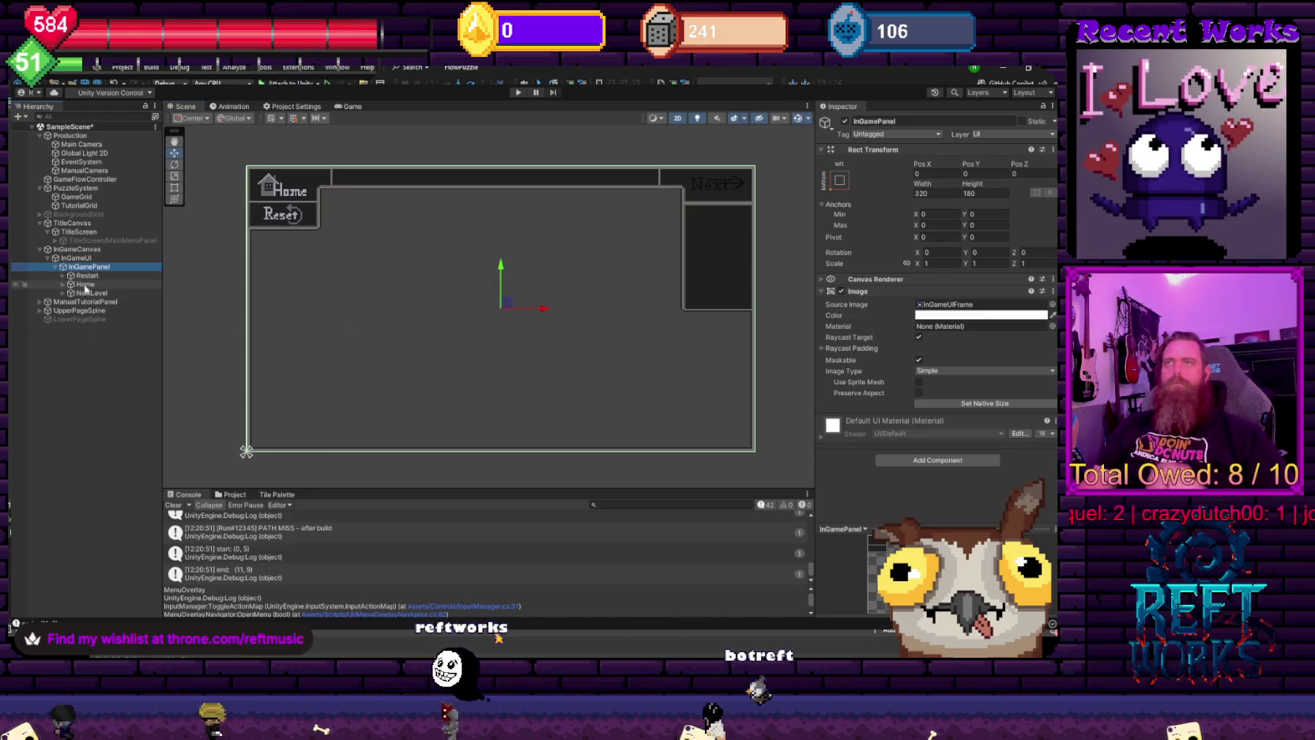
left_click(87, 293)
left_click(89, 286, "shift")
left_click(87, 275, "shift")
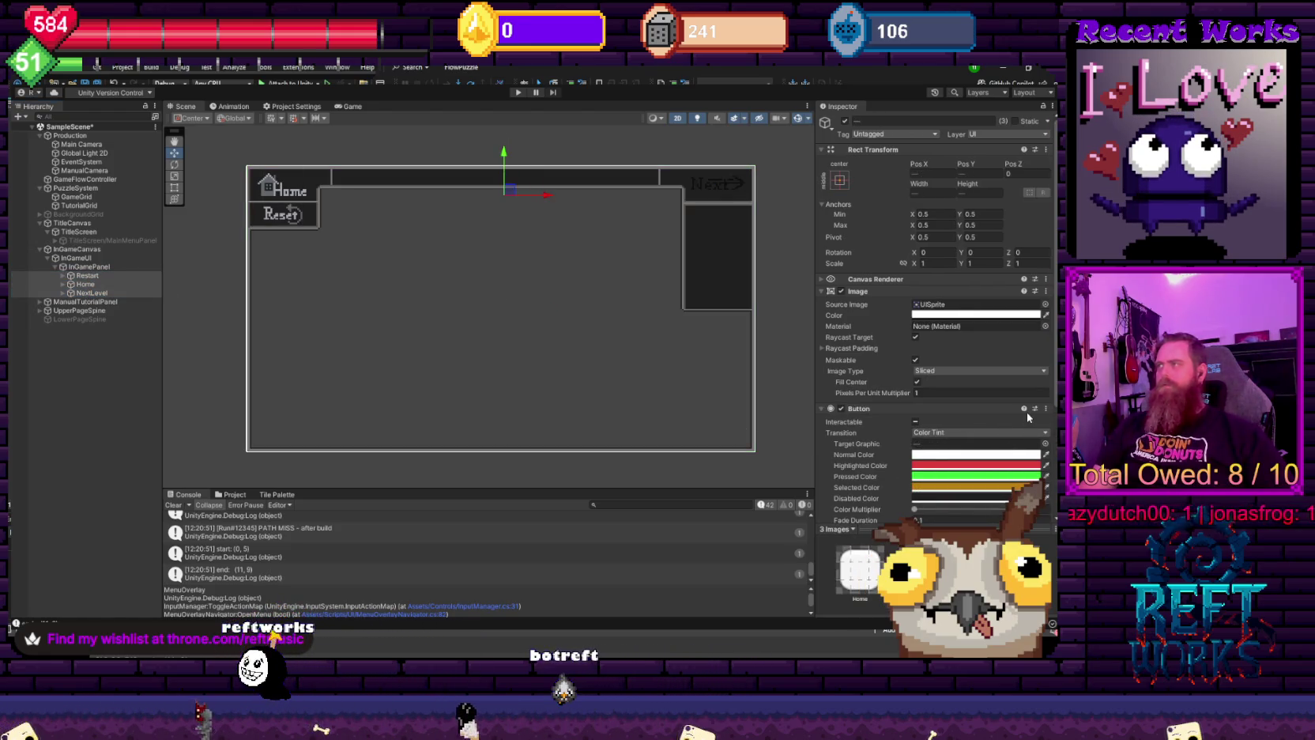
left_click(91, 266)
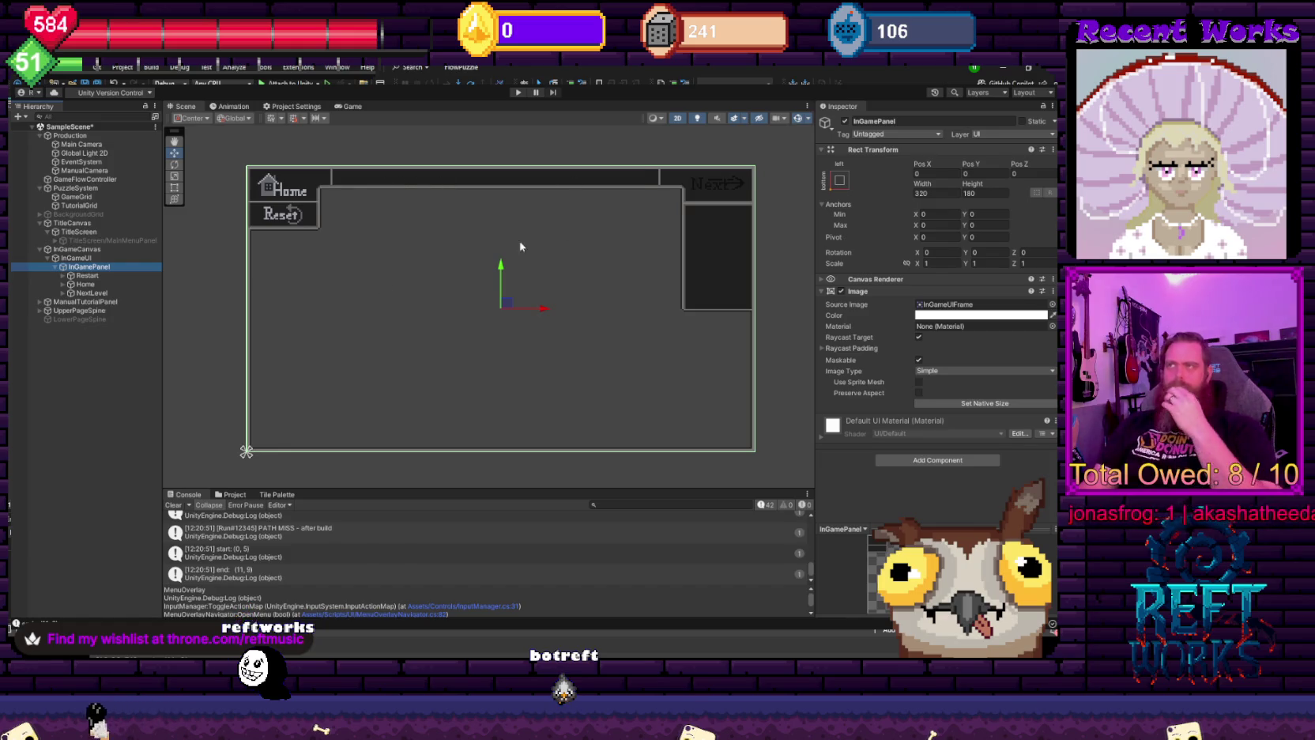
scroll(482, 257, "up", 2)
scroll(422, 246, "up", 1)
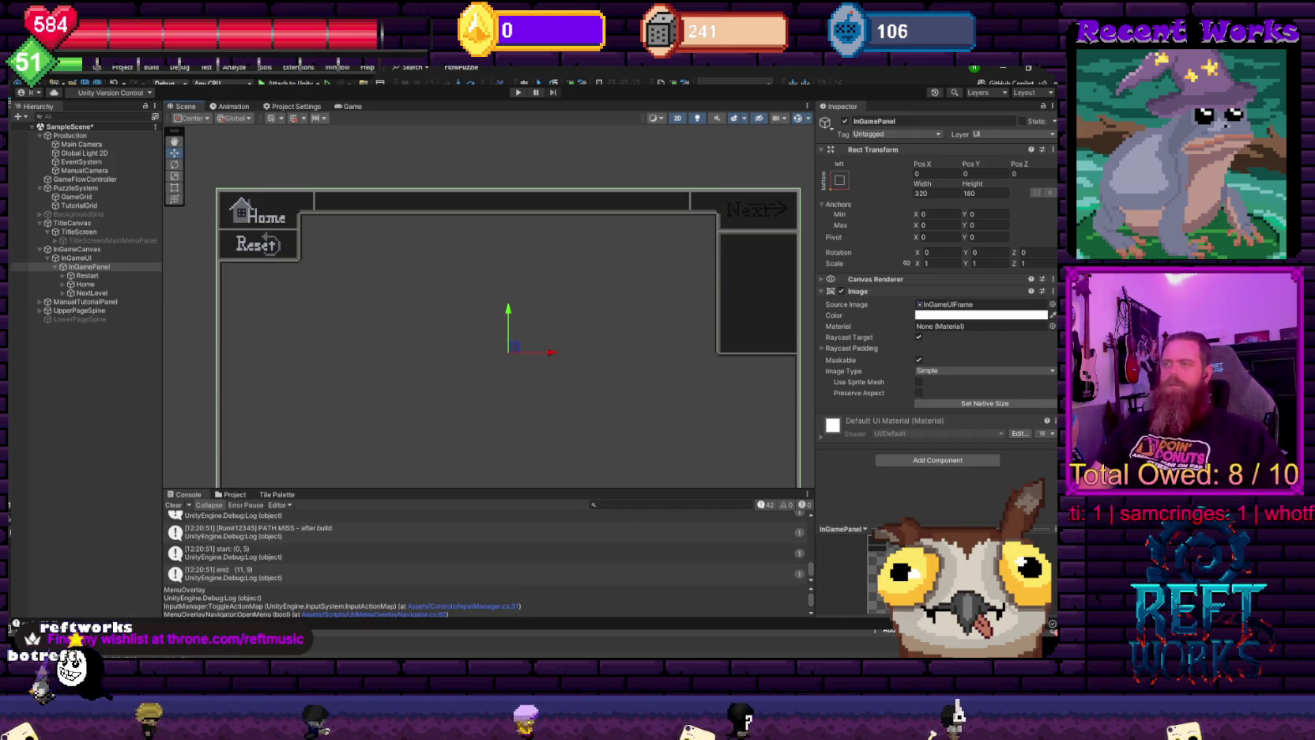
key("alt+Tab")
scroll(391, 226, "up", 5)
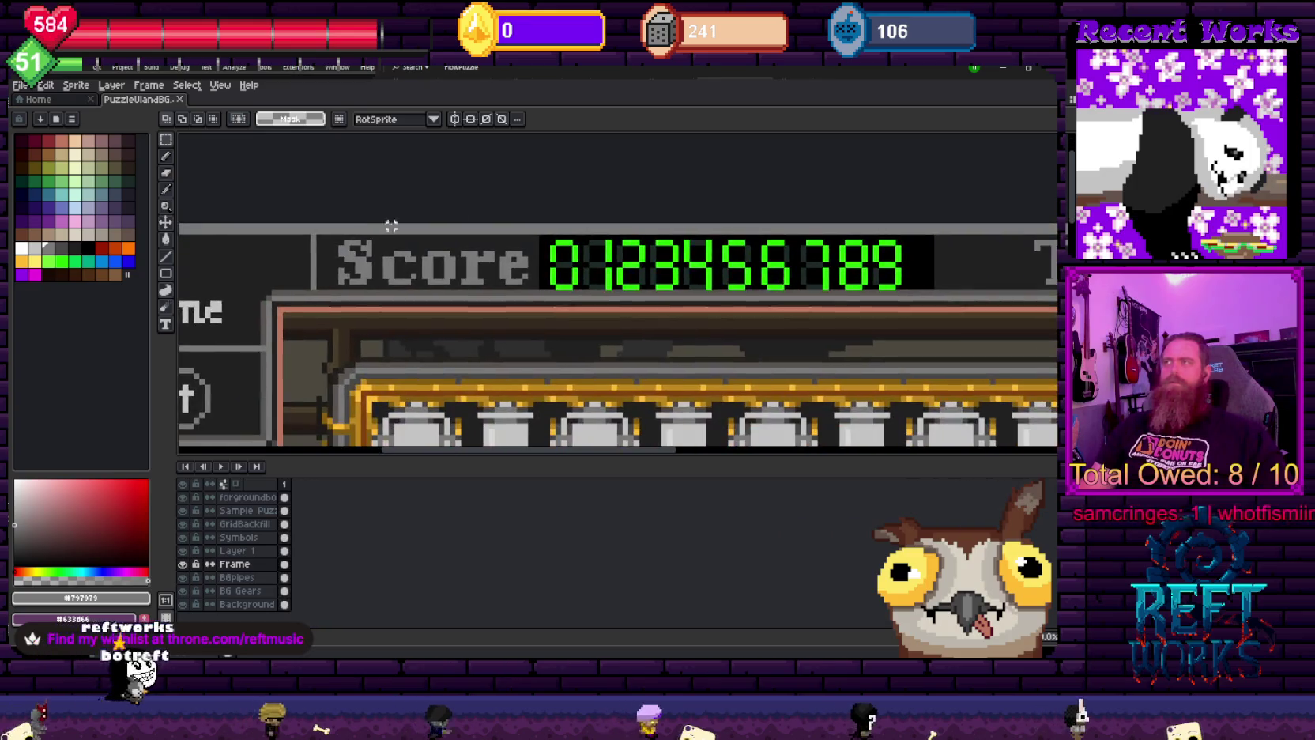
scroll(390, 226, "right", 2)
scroll(481, 264, "up", 2)
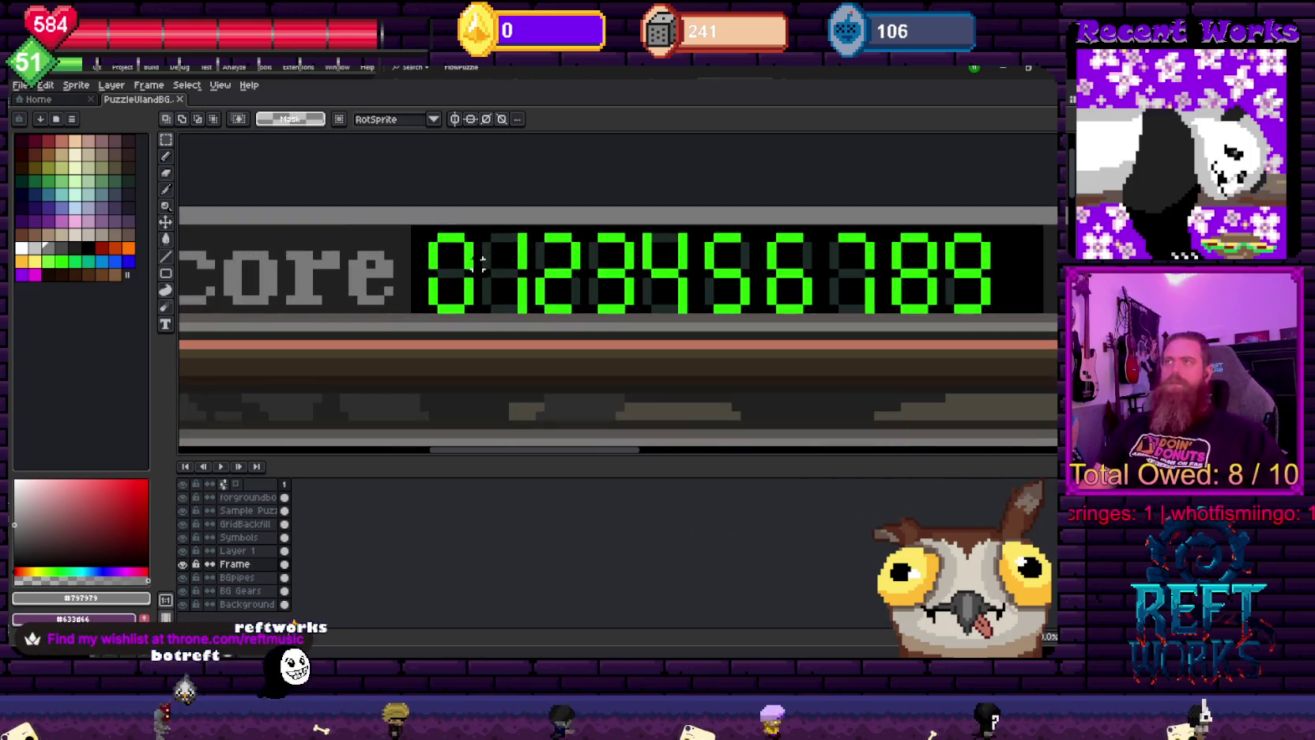
scroll(633, 212, "right", 2)
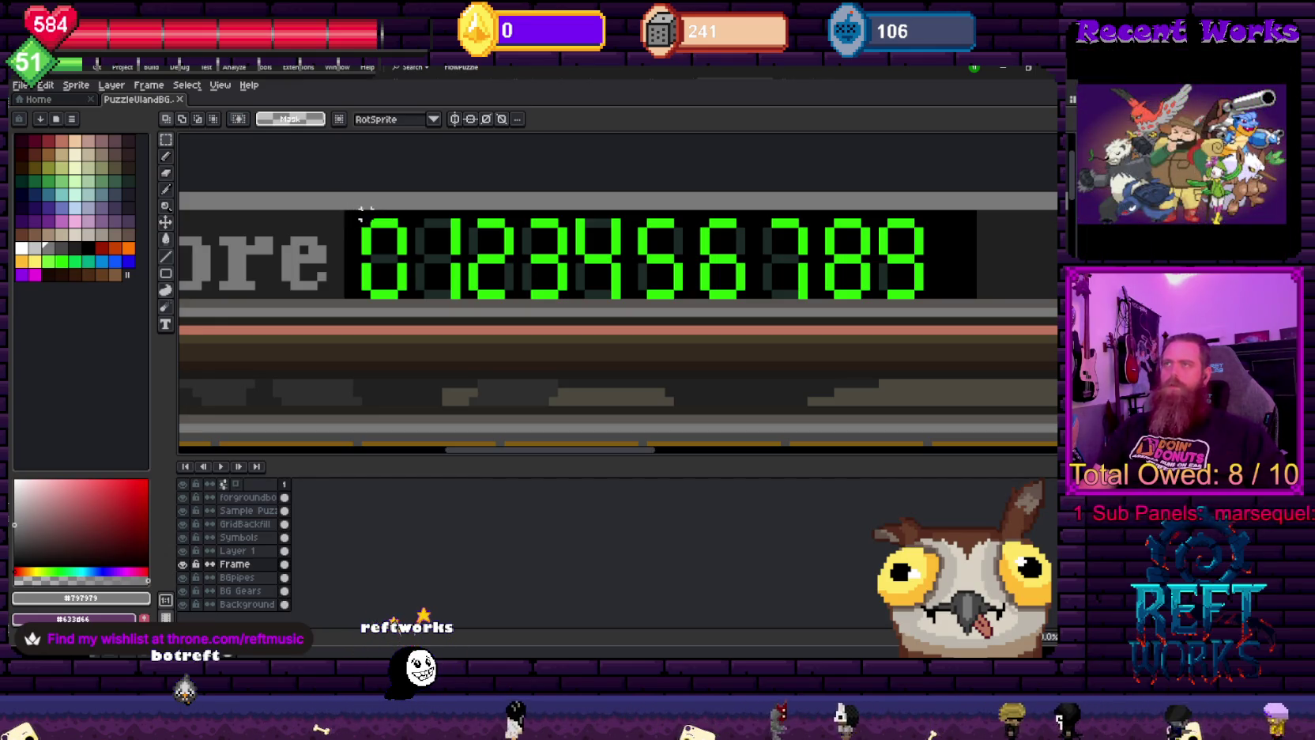
mouse_move(355, 211)
left_mouse_down()
mouse_move(866, 274)
mouse_move(923, 294)
mouse_move(655, 265)
left_mouse_up()
scroll(790, 269, "down", 1)
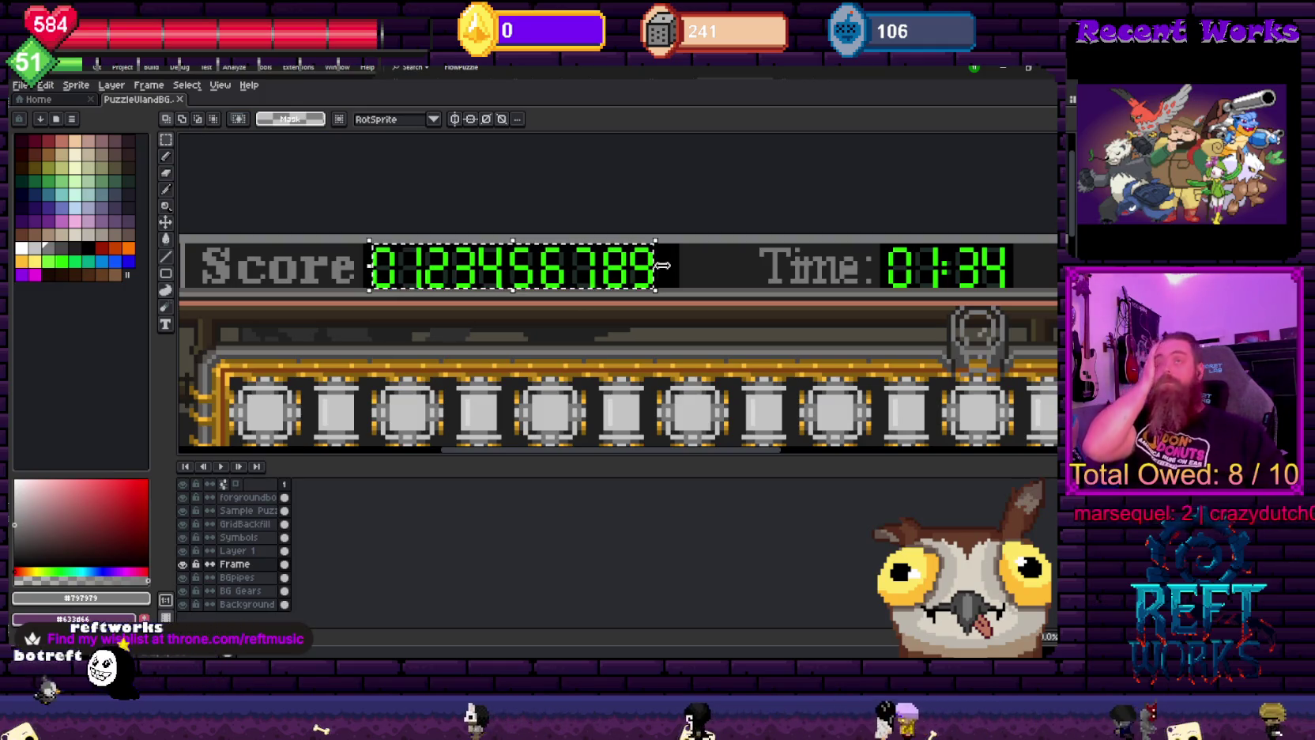
left_click_drag(875, 234, 723, 241)
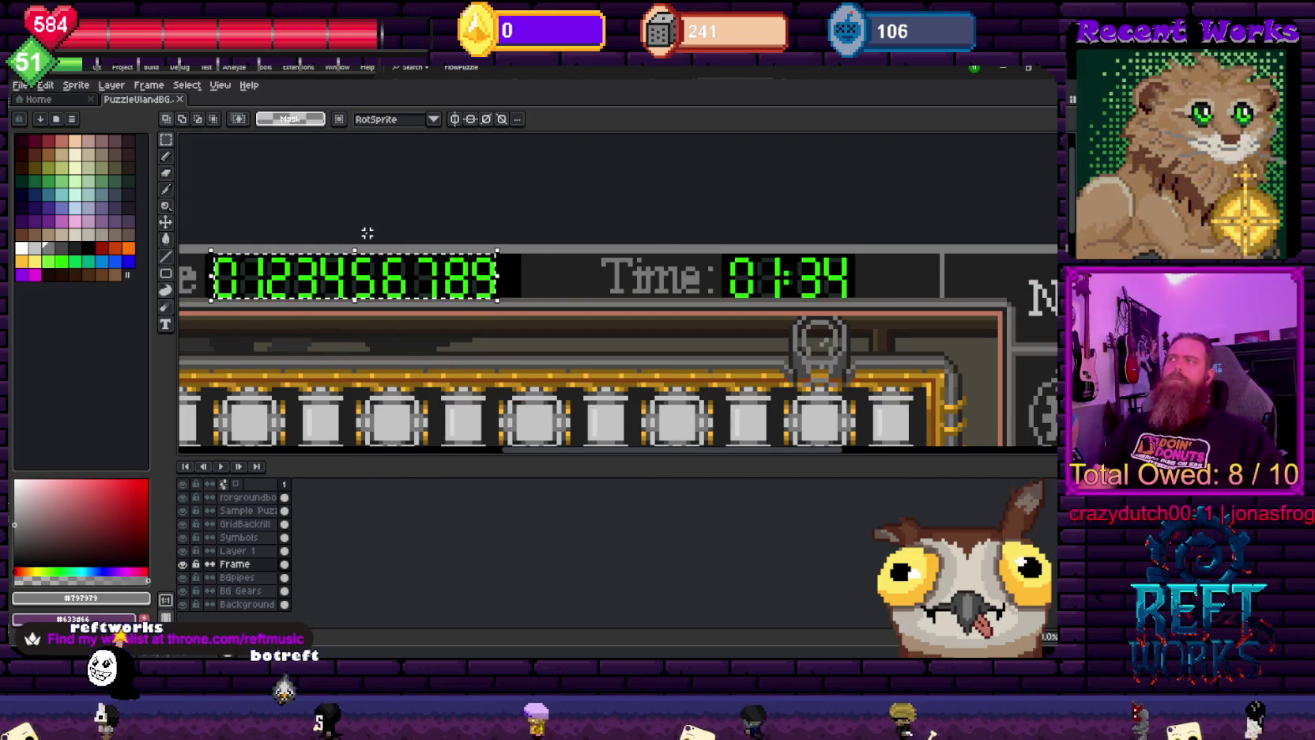
scroll(205, 176, "left", 2)
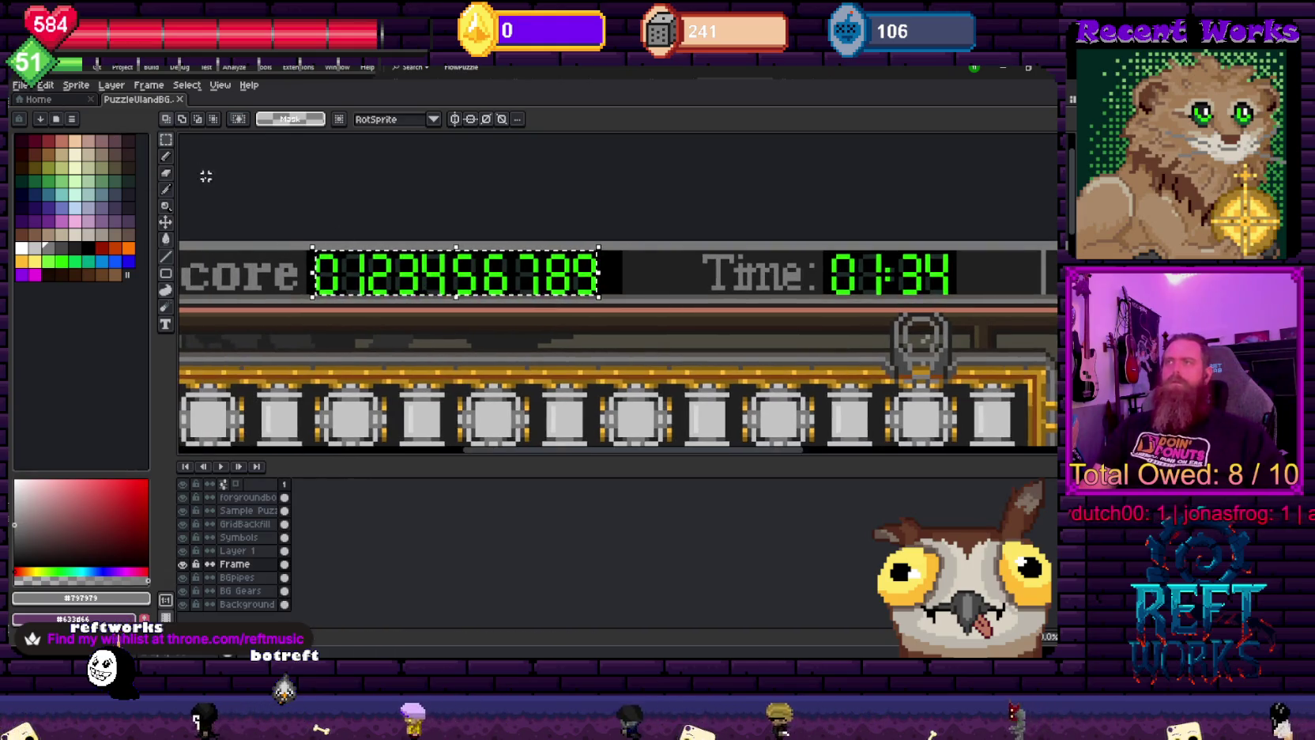
left_click(20, 85)
mouse_move(47, 195)
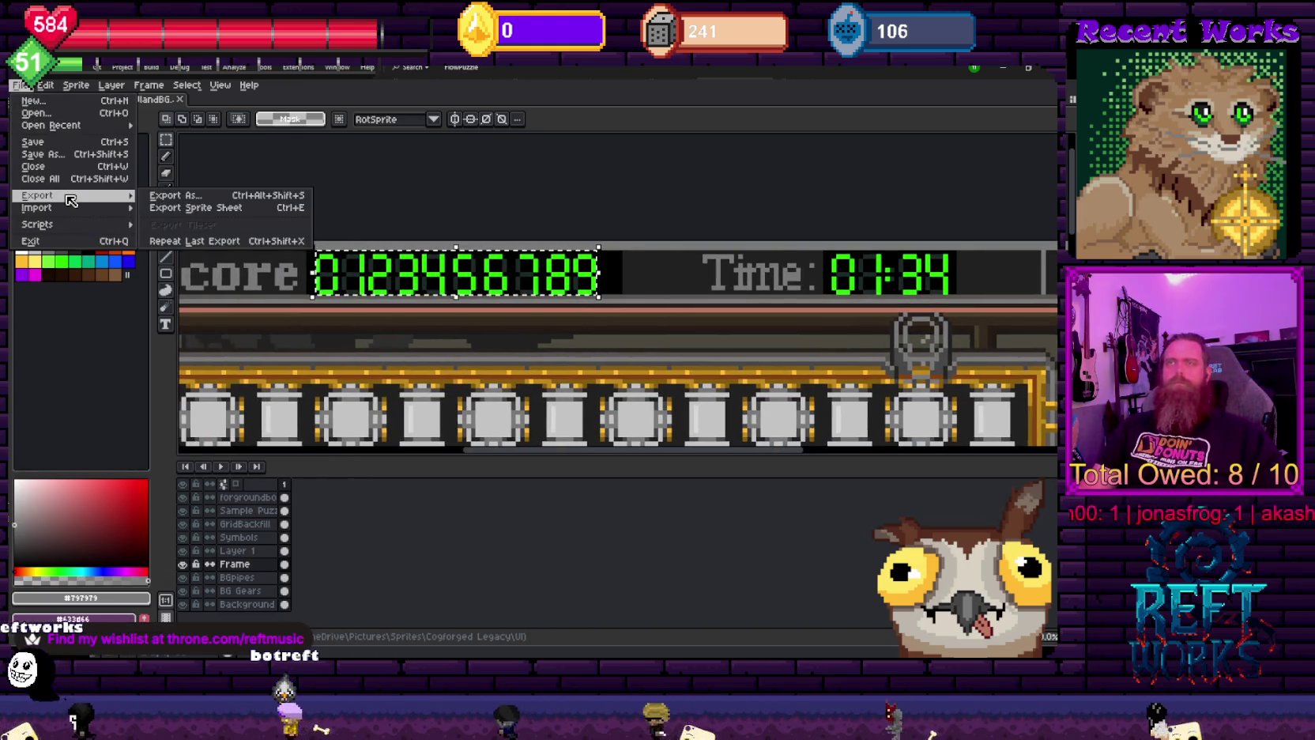
left_click(182, 196)
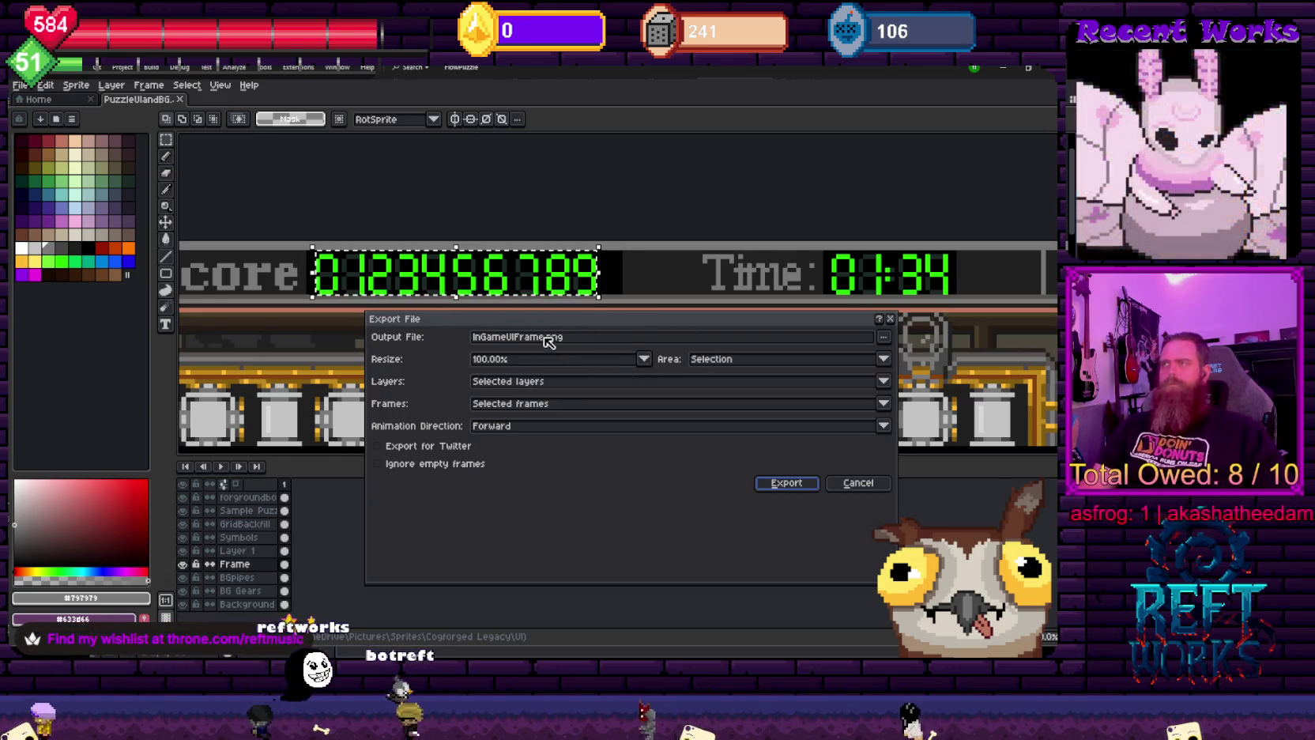
left_click_drag(540, 336, 398, 345)
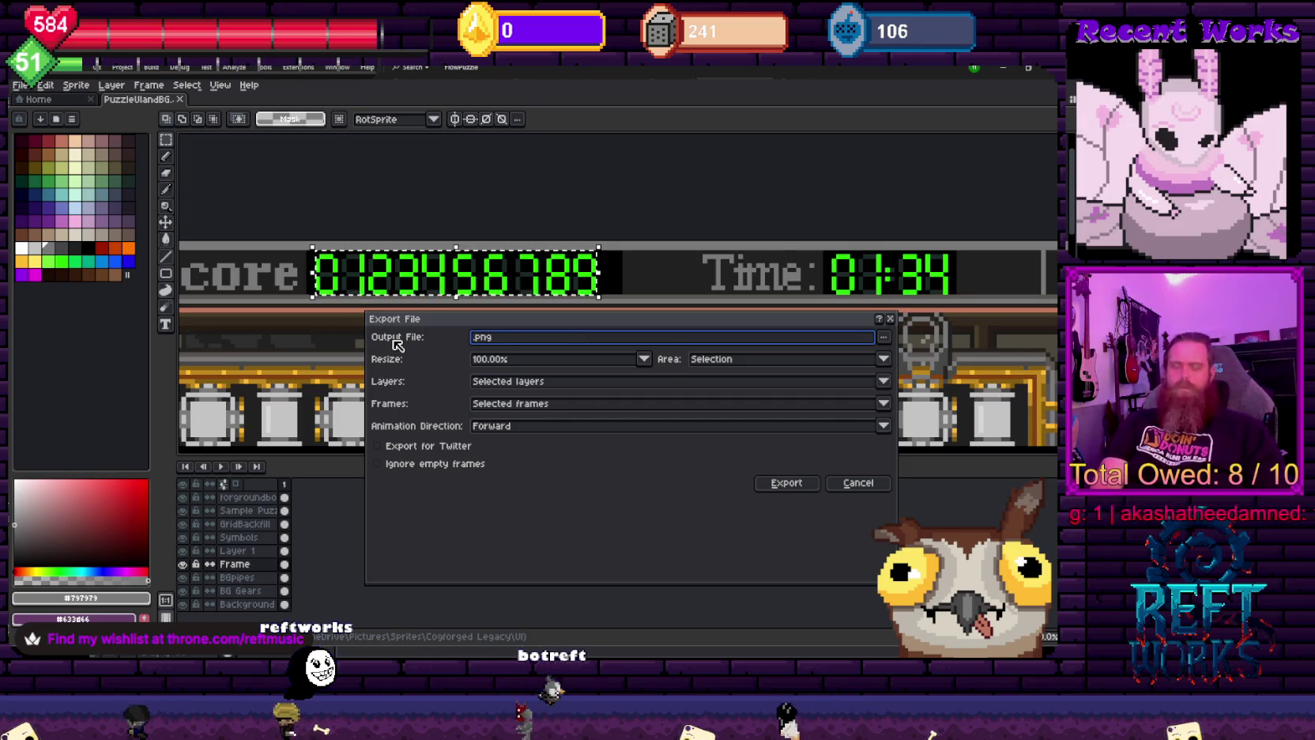
left_click(885, 483)
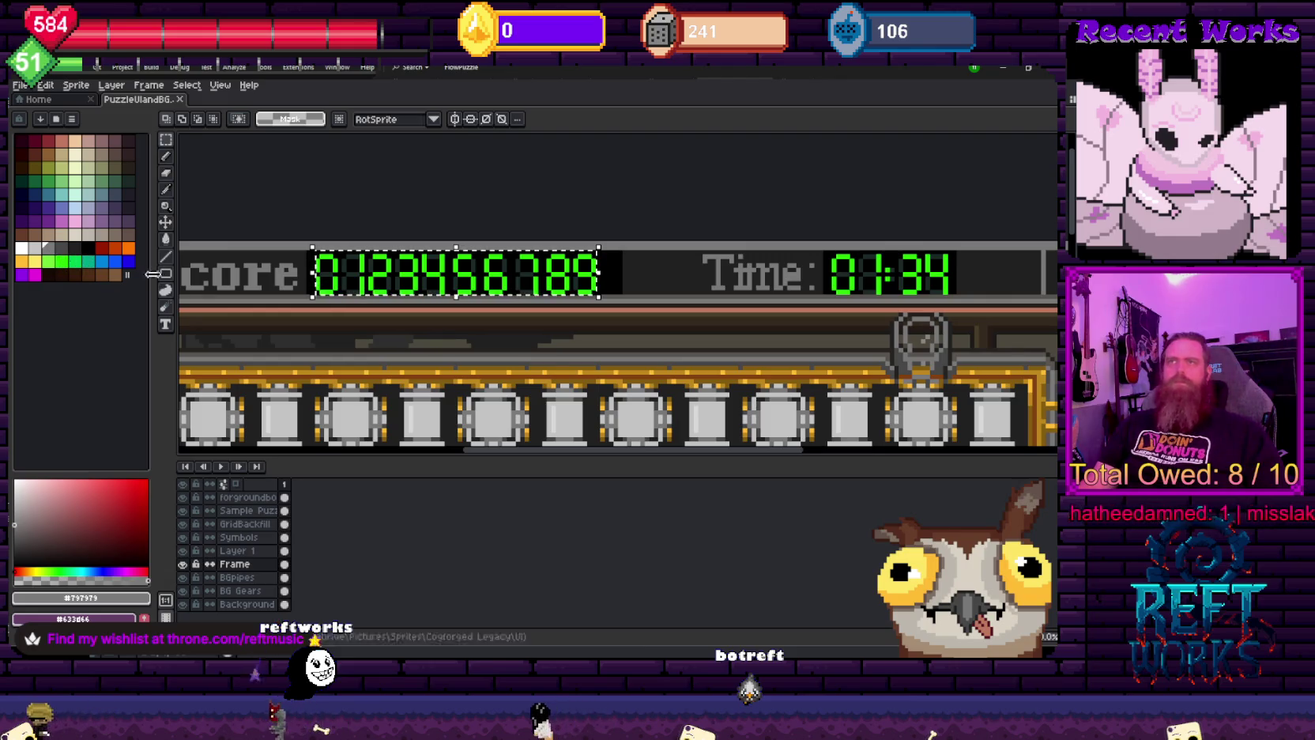
key("ctrl+u")
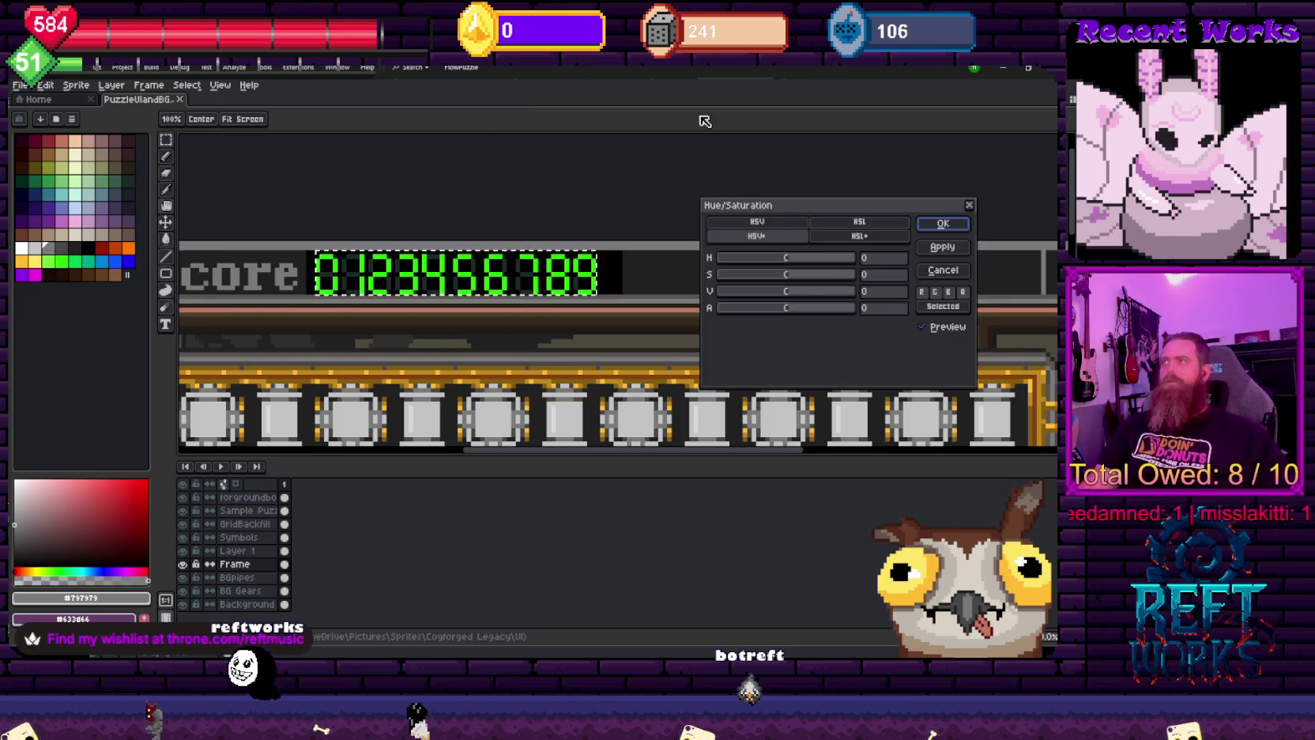
left_click(964, 274)
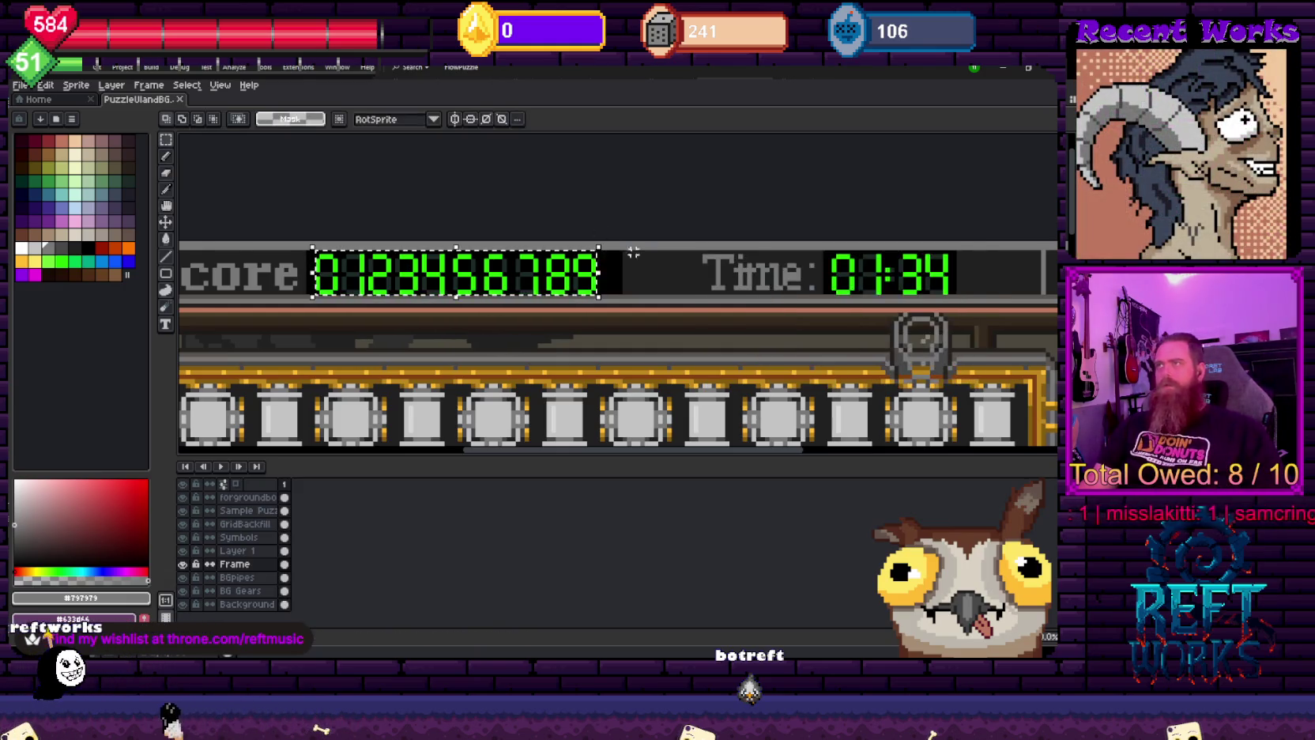
scroll(375, 277, "up", 2)
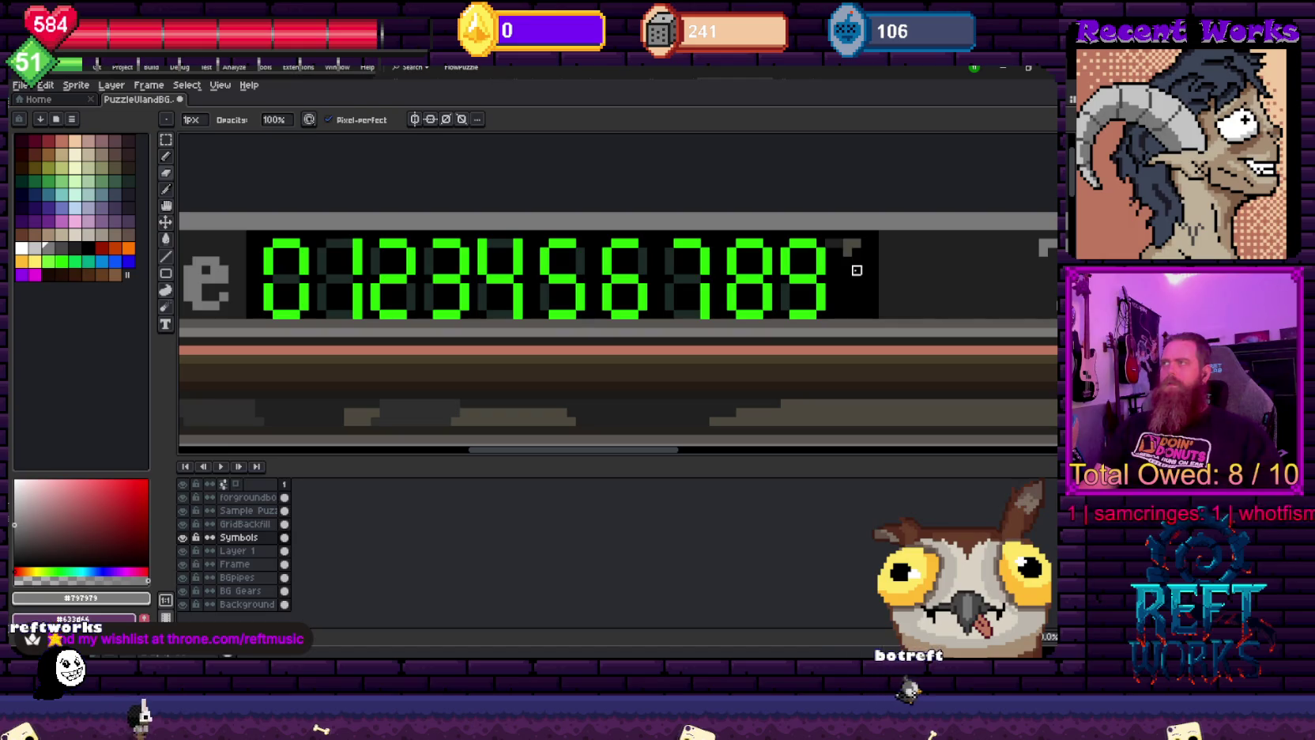
- Hide all layers and show only the Symbols layer
scroll(856, 261, "down", 1)
scroll(856, 261, "up", 1)
scroll(856, 261, "down", 1)
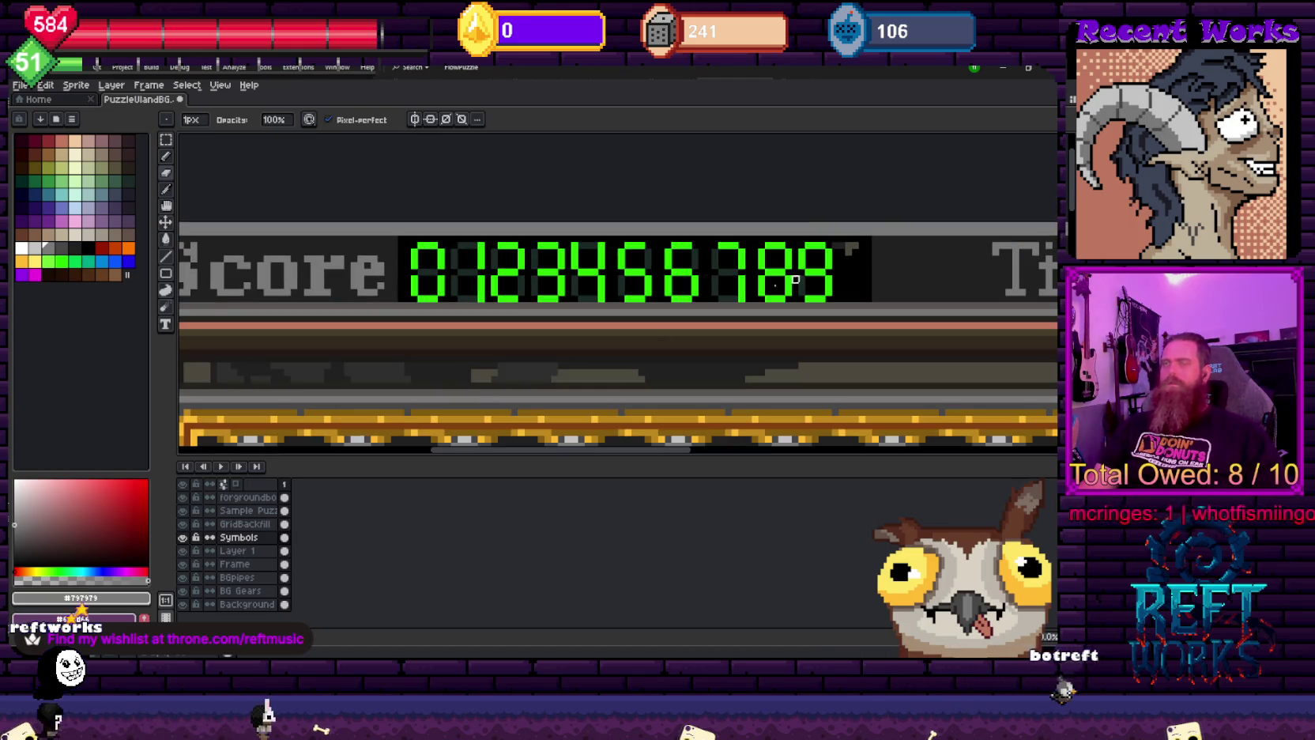
left_click(184, 486)
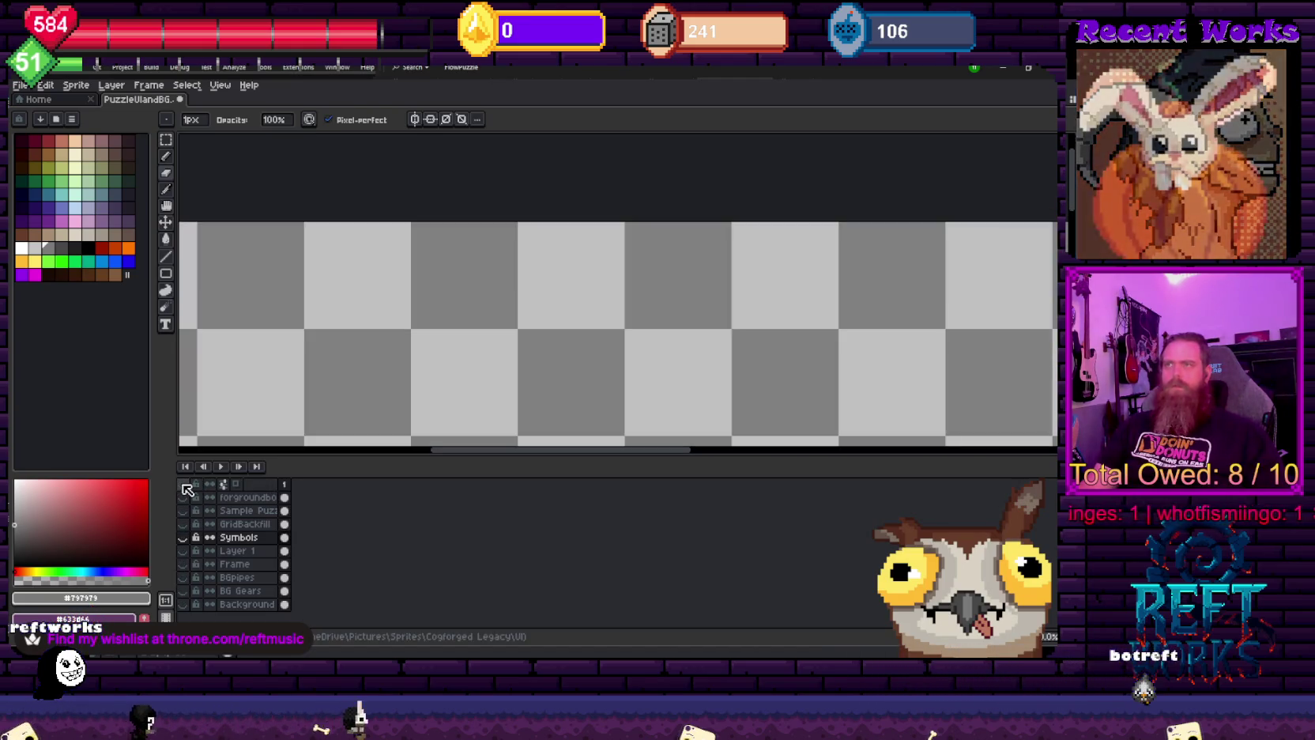
left_click(185, 537)
- Clear the black behind the digits to transparency with a non-contiguous Paint Bucket, then return to Pencil
scroll(849, 265, "up", 1)
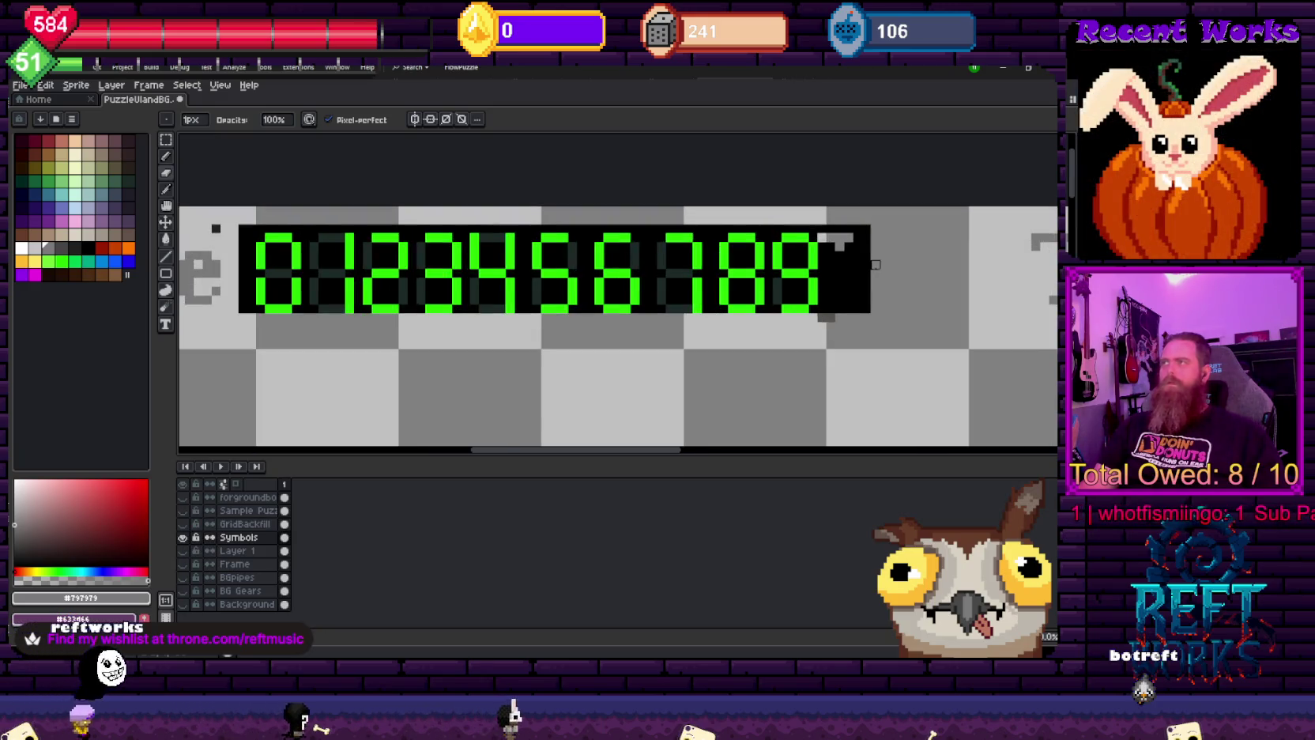
key("g")
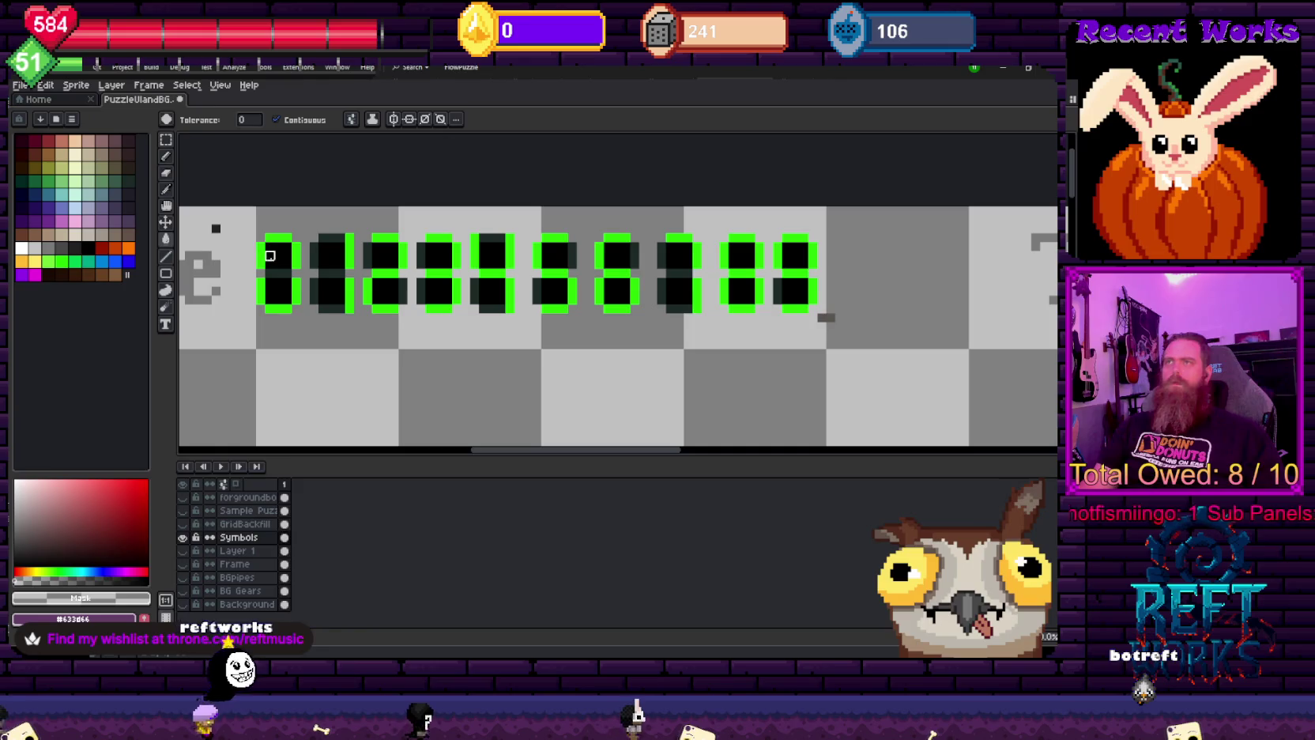
left_click(296, 121)
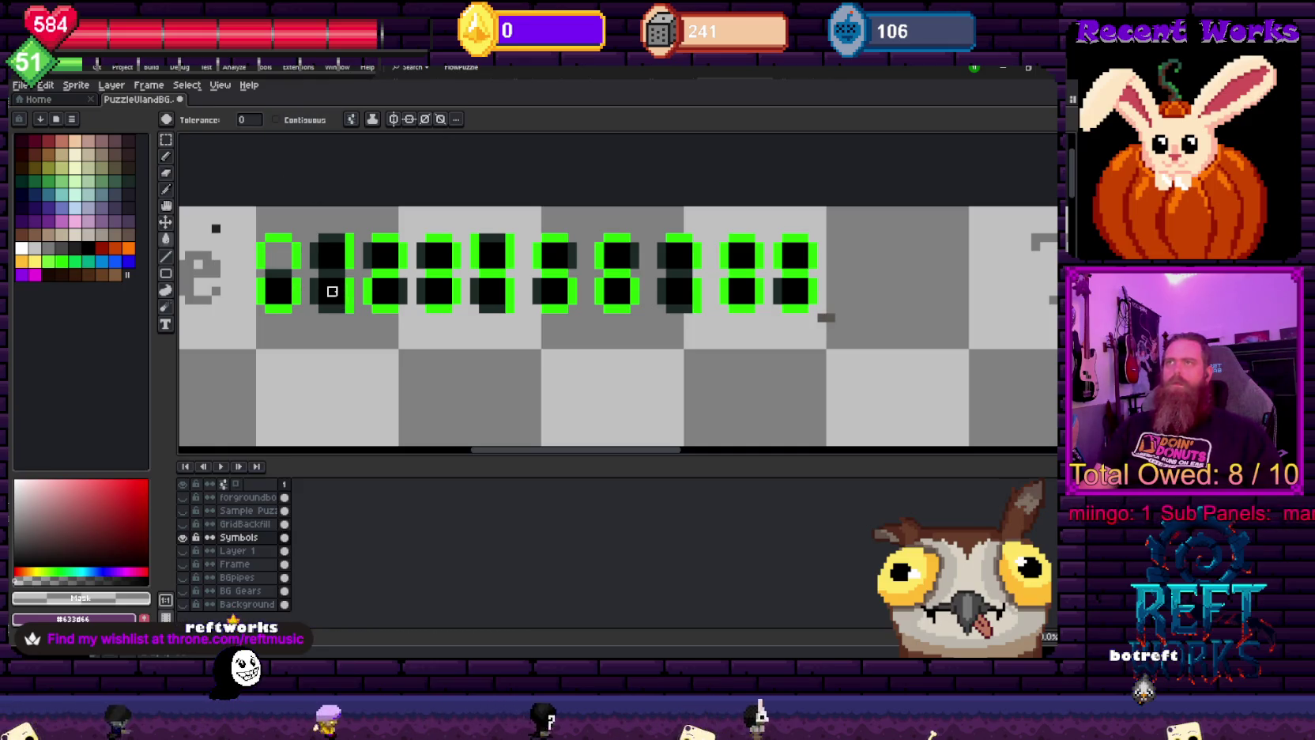
scroll(423, 309, "down", 1)
scroll(466, 317, "up", 1)
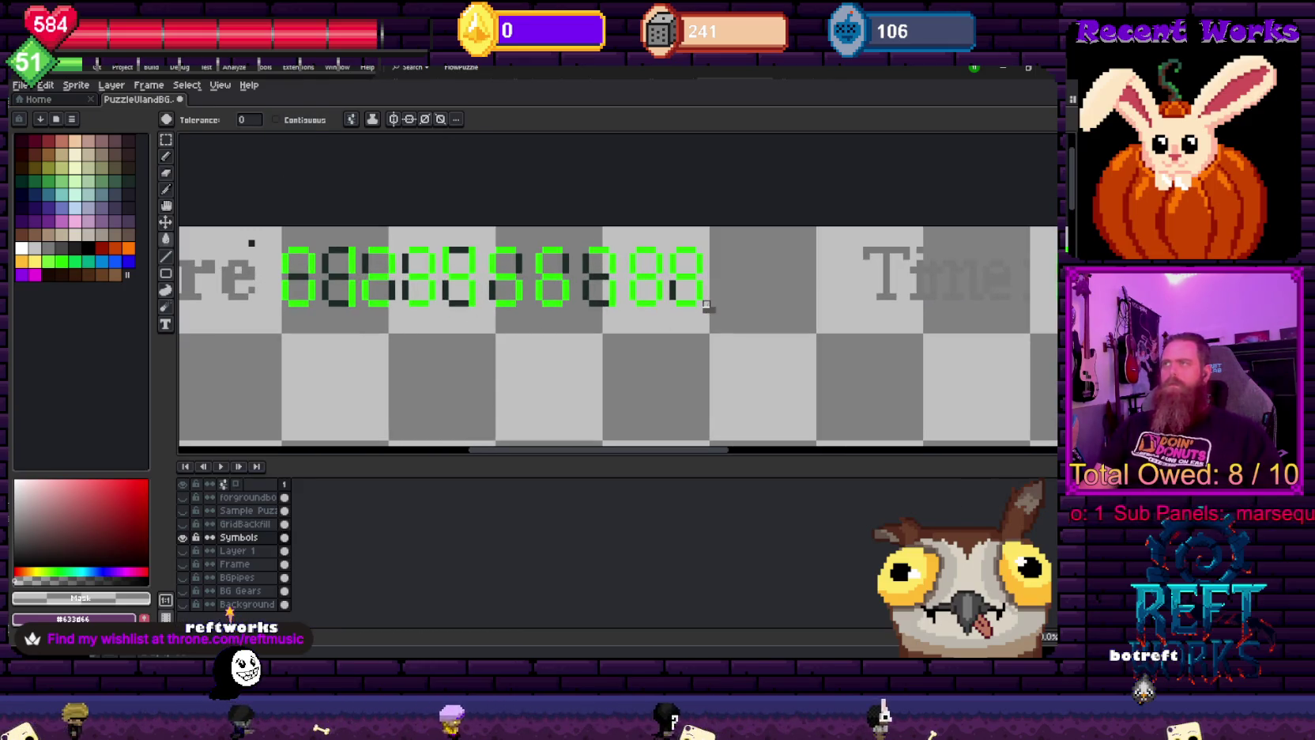
key("b")
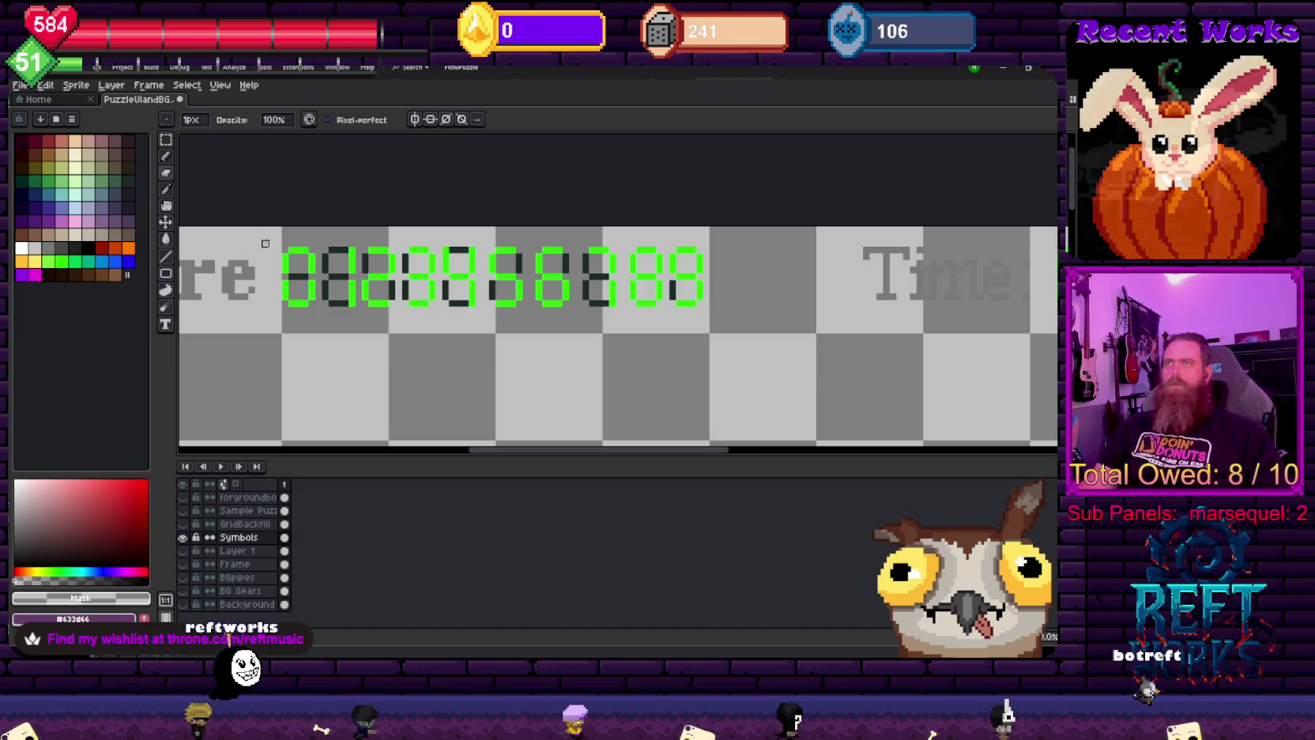
left_click_drag(251, 248, 328, 255)
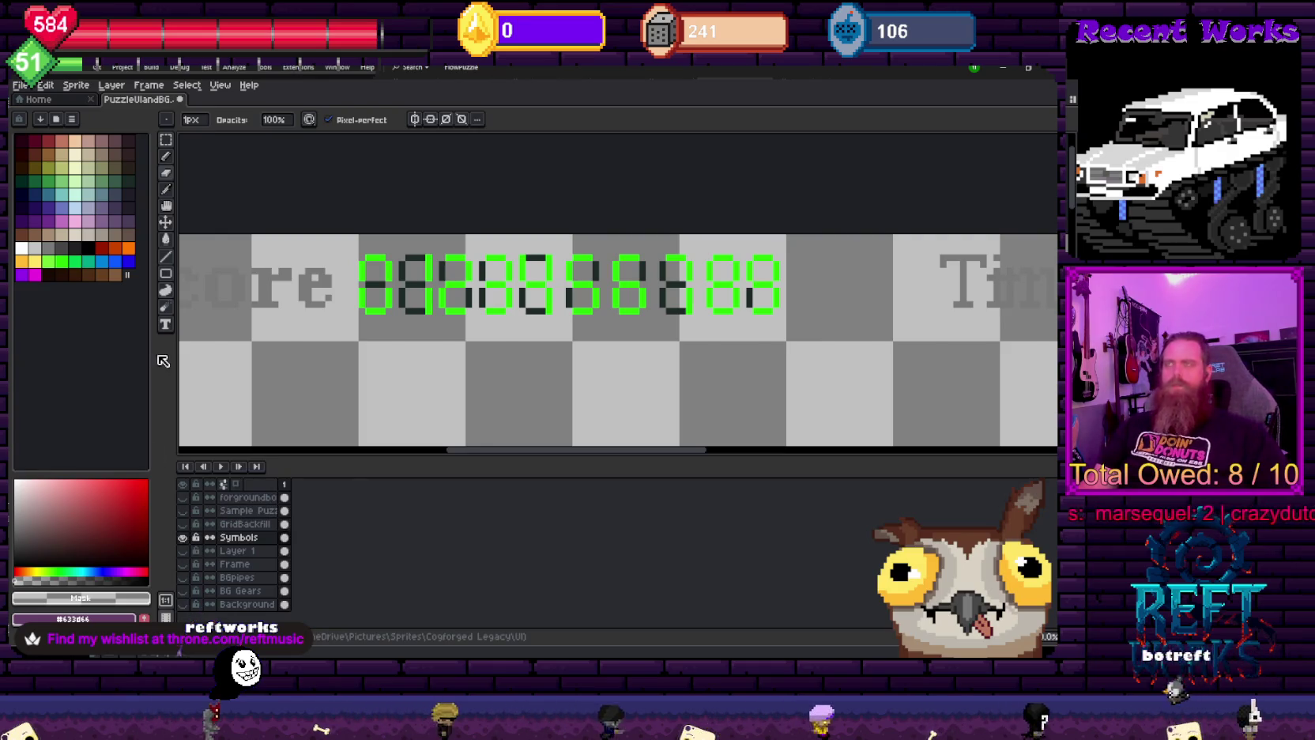
- Marquee-select the right-hand group of digits and nudge it slightly left
key("m")
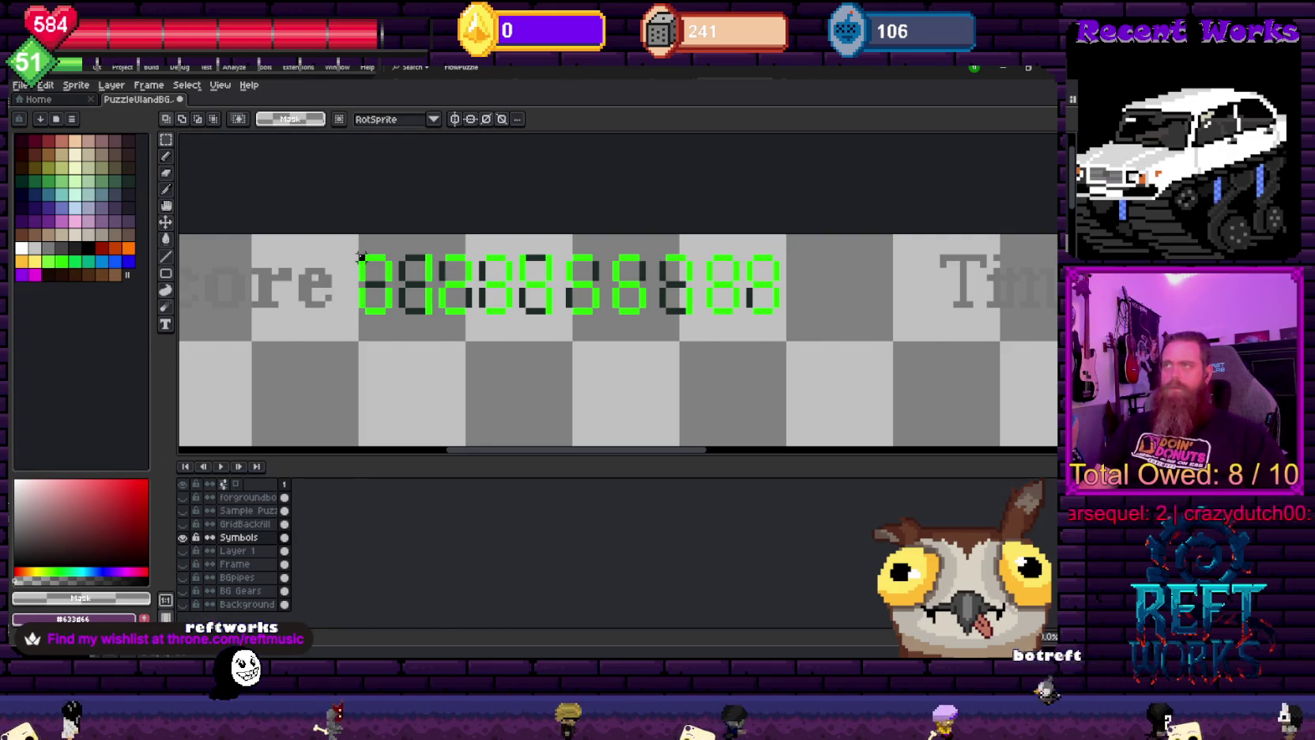
left_click_drag(360, 253, 777, 311)
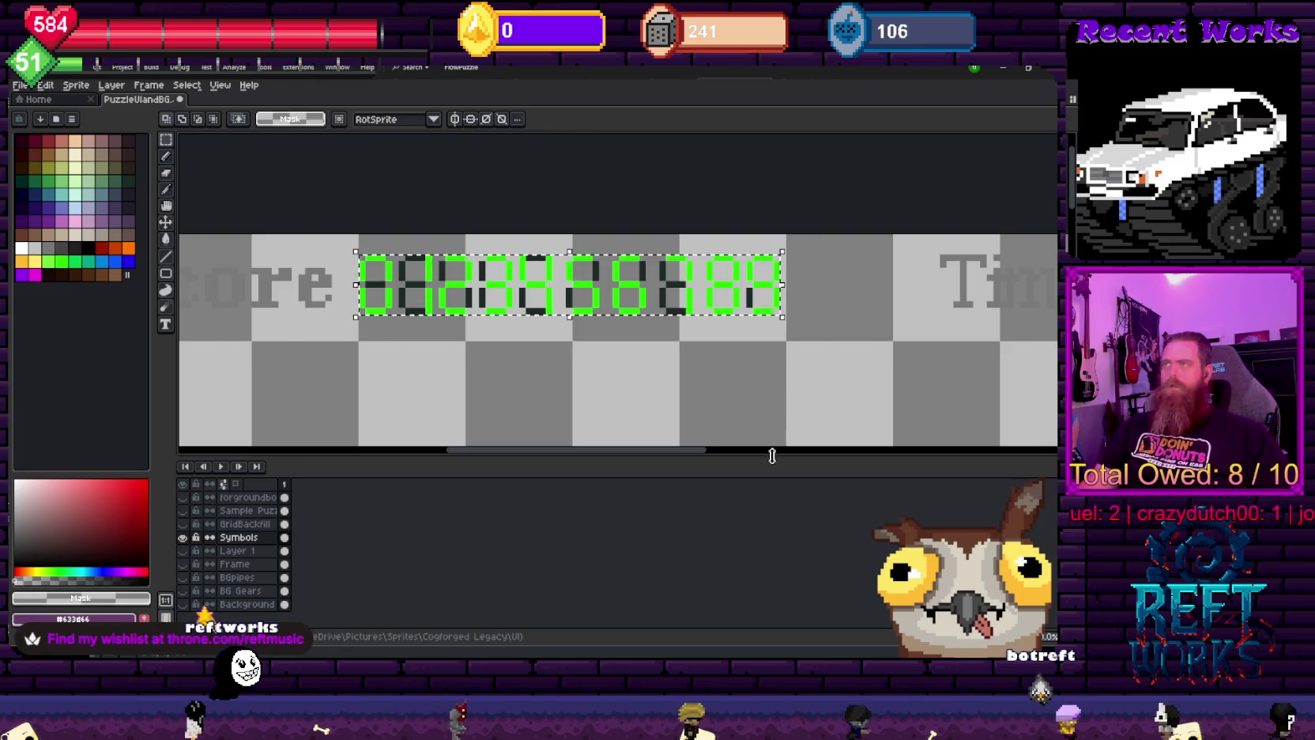
left_click(20, 88)
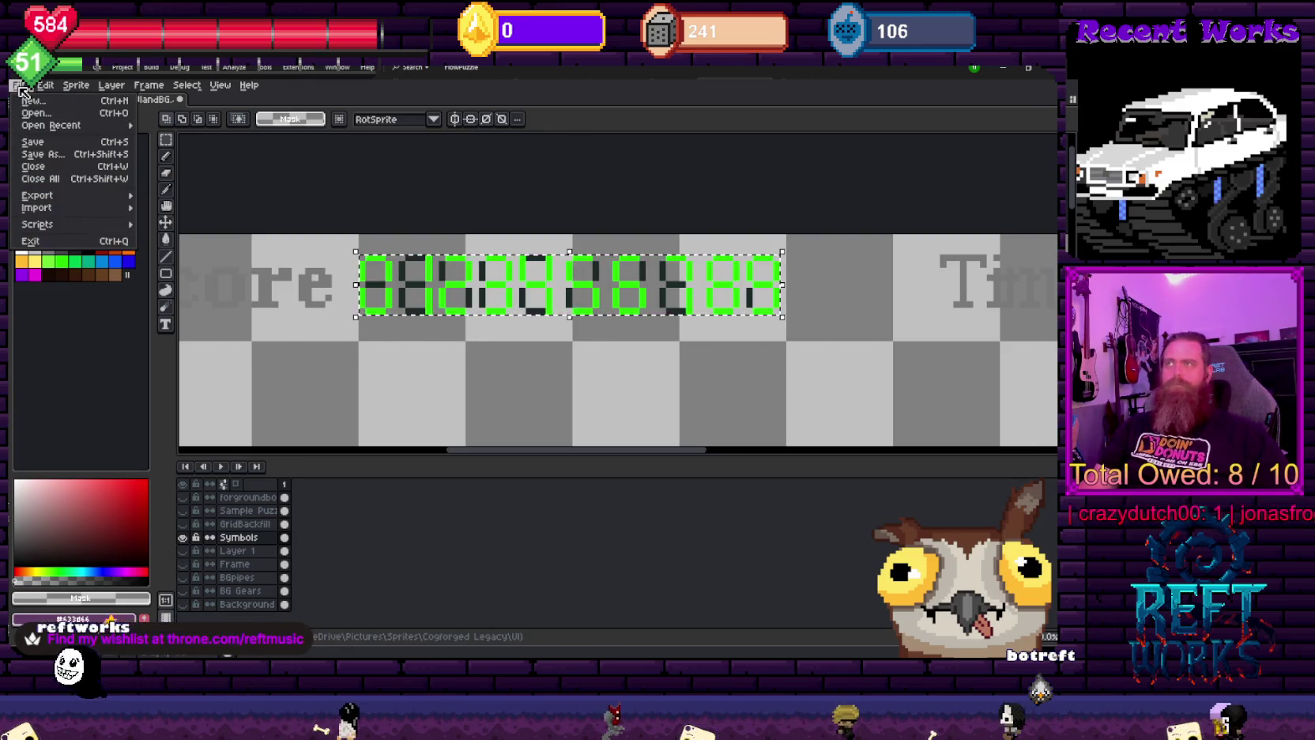
left_click(562, 337)
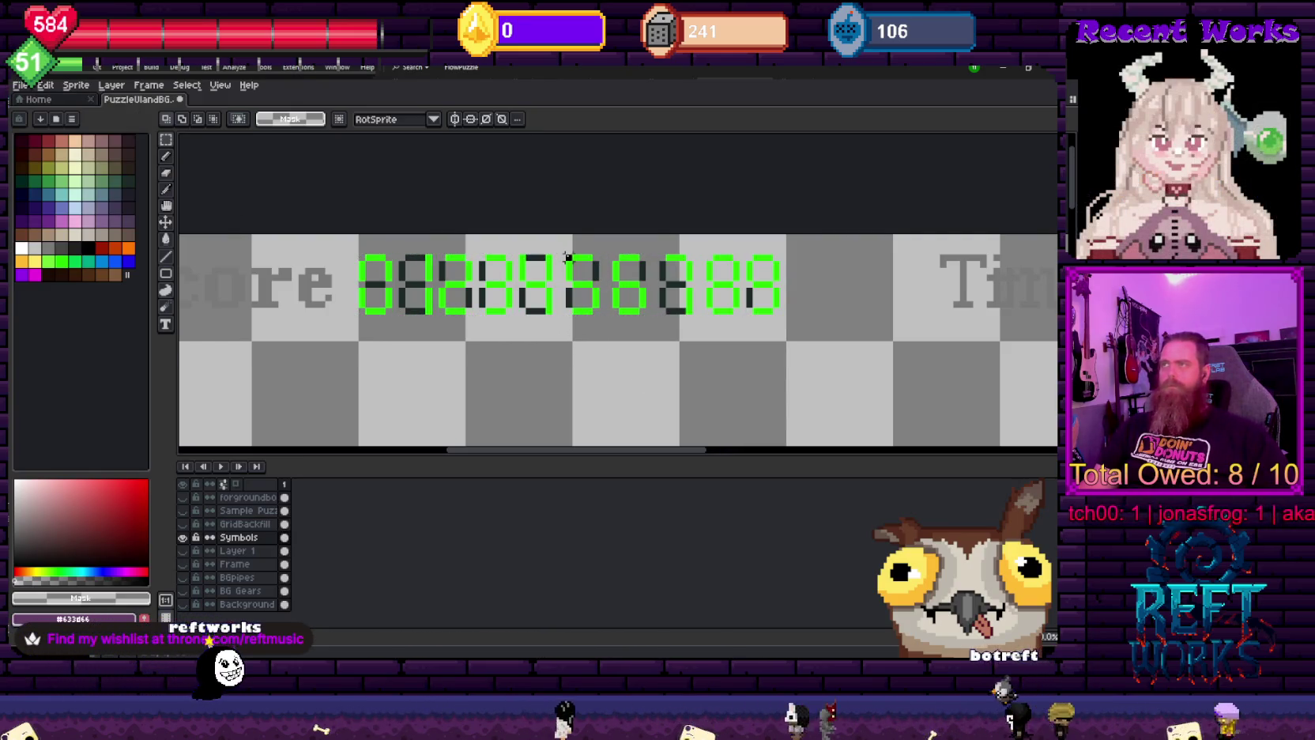
left_click_drag(566, 256, 776, 312)
key("Left")
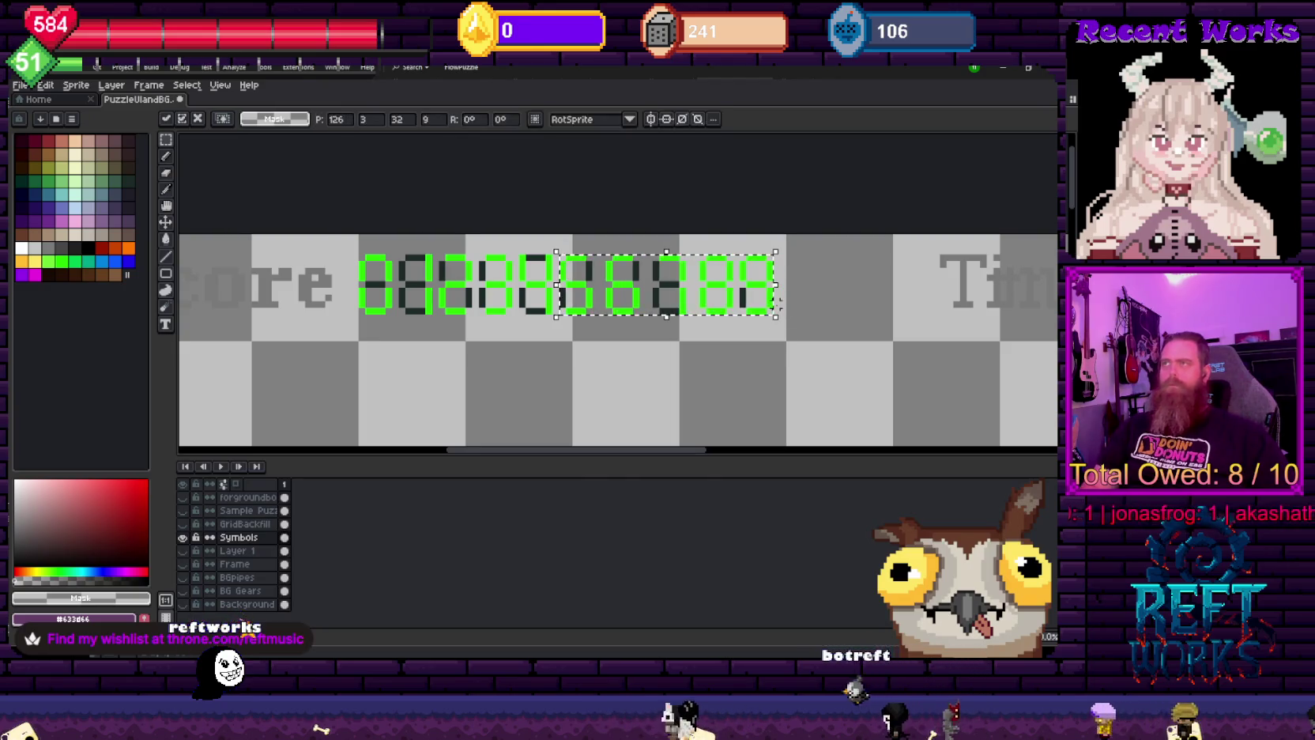
left_click(595, 351)
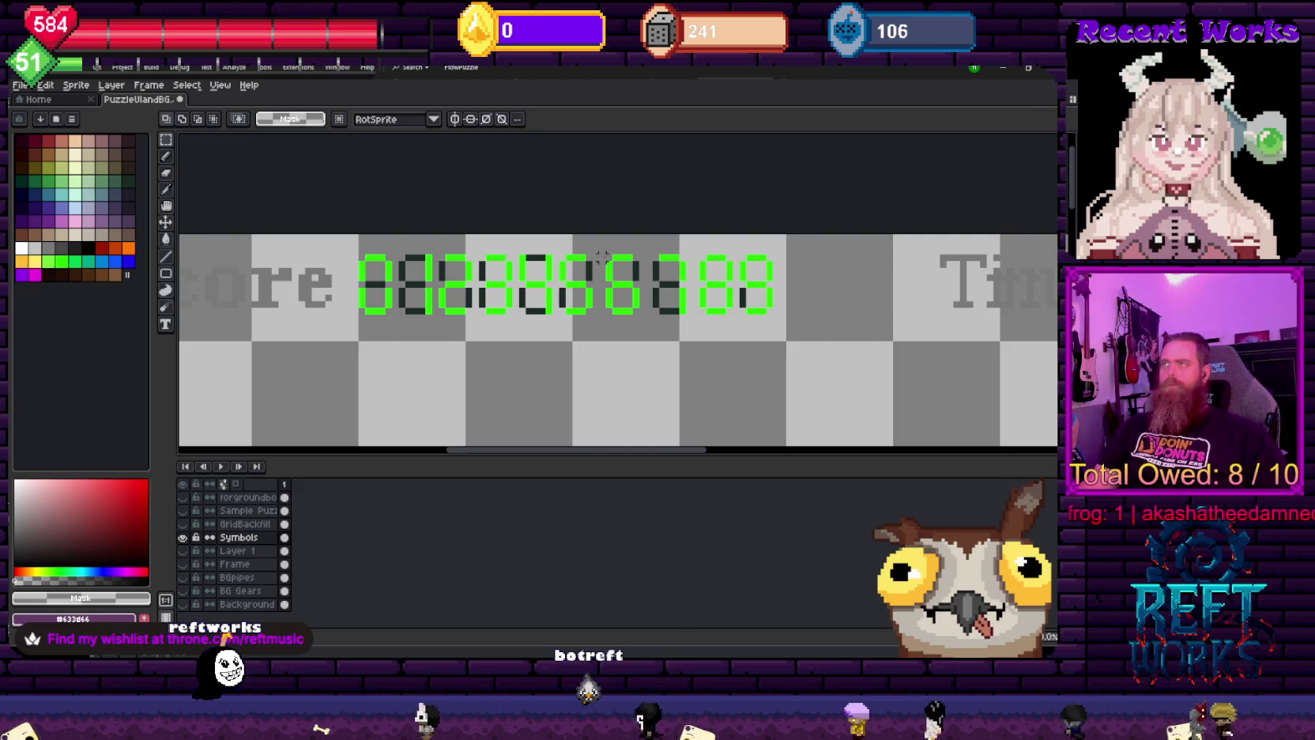
- Shift the rightmost three digits further left, then select the whole 0–9 row for export
mouse_move(607, 256)
left_mouse_down()
mouse_move(771, 306)
mouse_move(769, 317)
left_mouse_up()
left_click(757, 324)
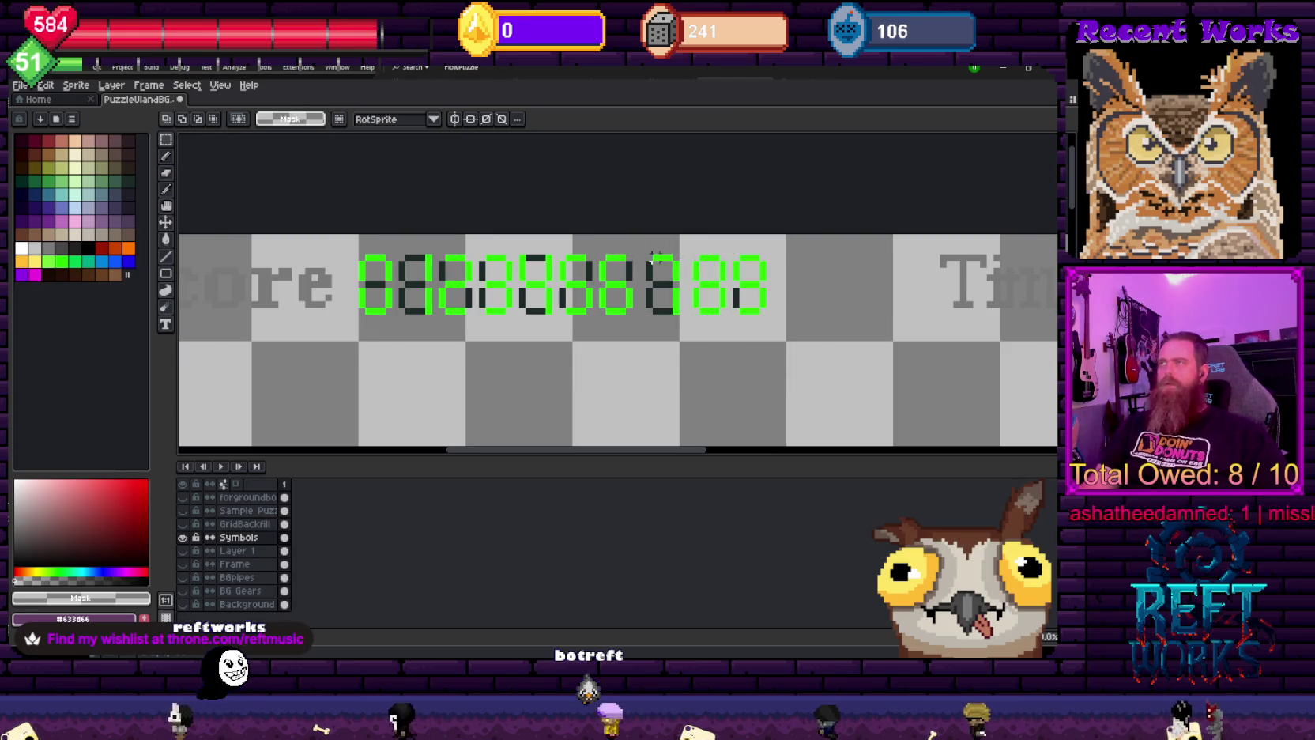
mouse_move(646, 256)
left_mouse_down()
mouse_move(772, 281)
mouse_move(763, 312)
left_mouse_up()
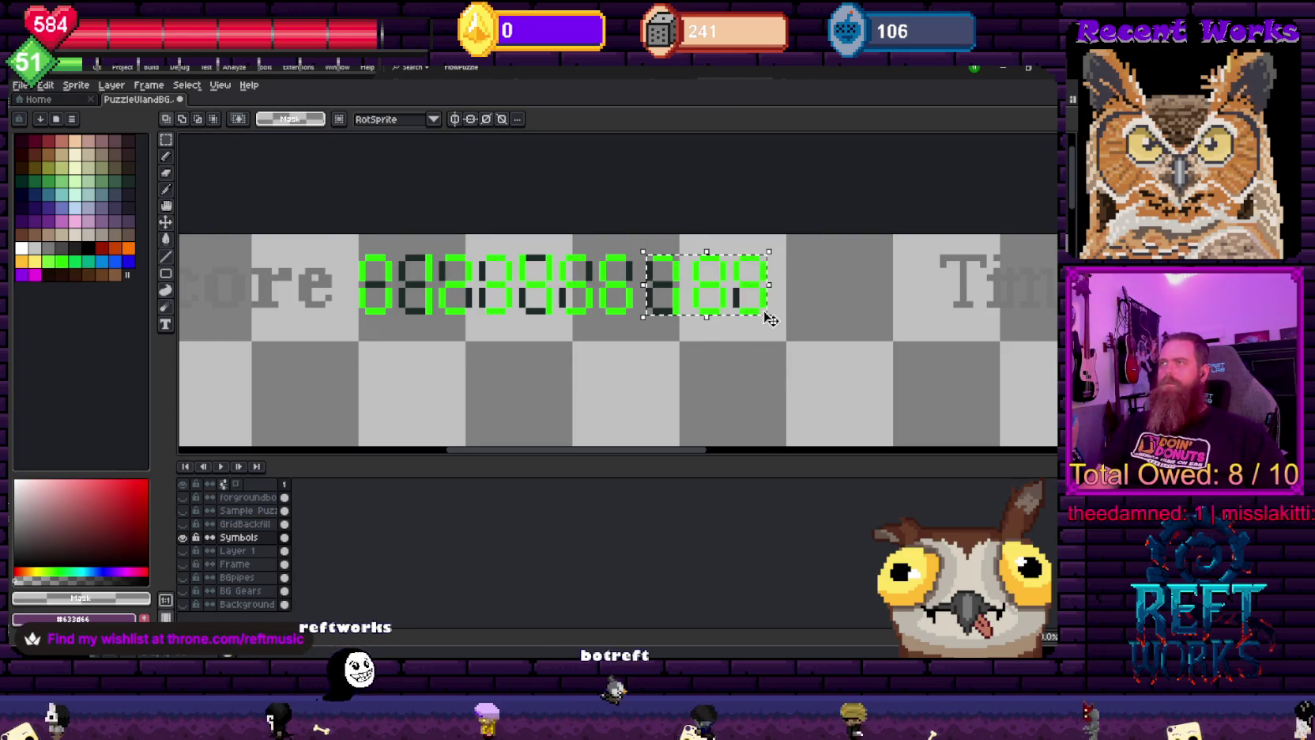
left_click(766, 308)
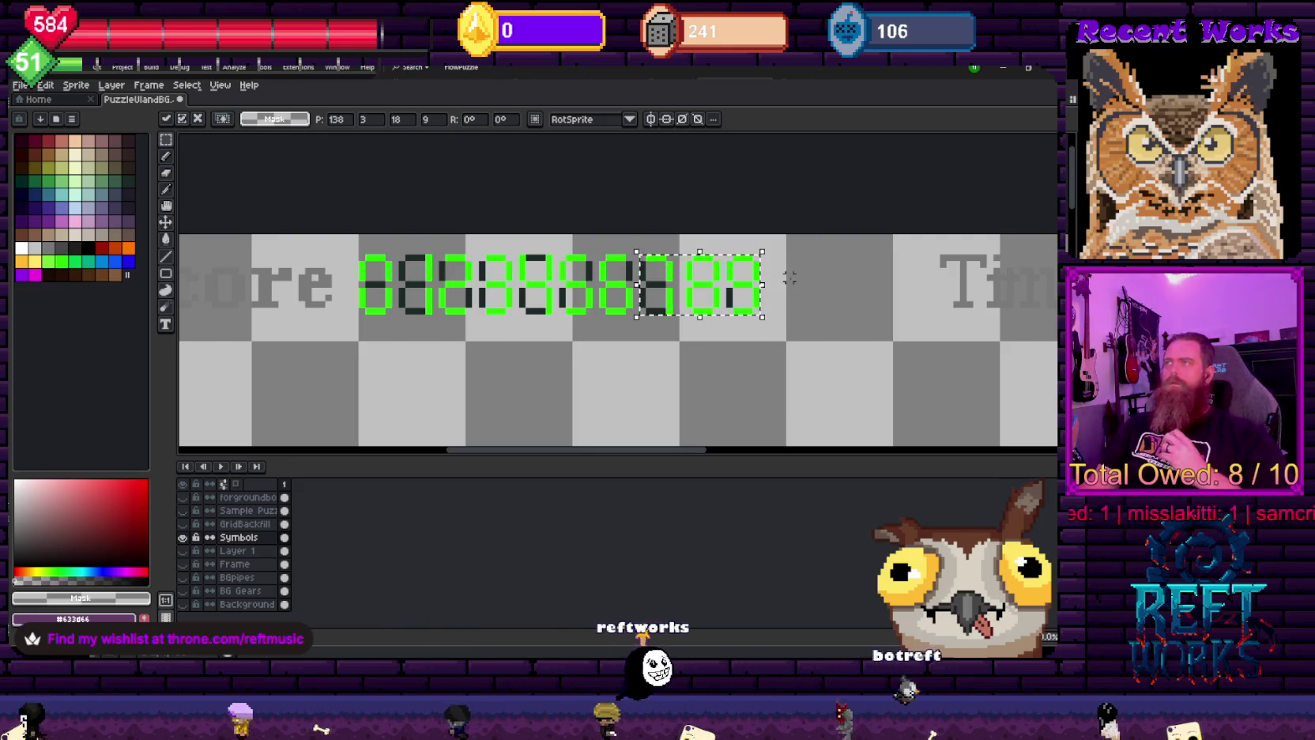
left_click(354, 244)
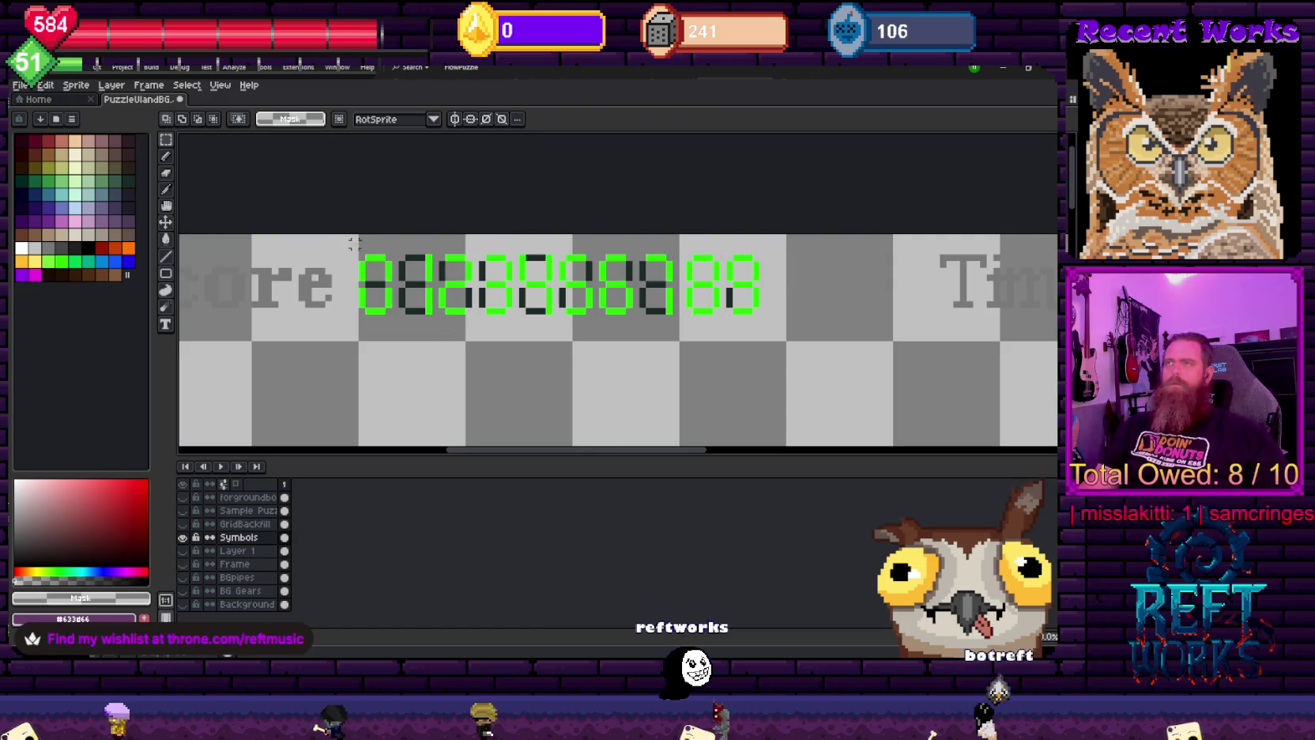
mouse_move(359, 254)
left_mouse_down()
mouse_move(763, 303)
mouse_move(754, 310)
left_mouse_up()
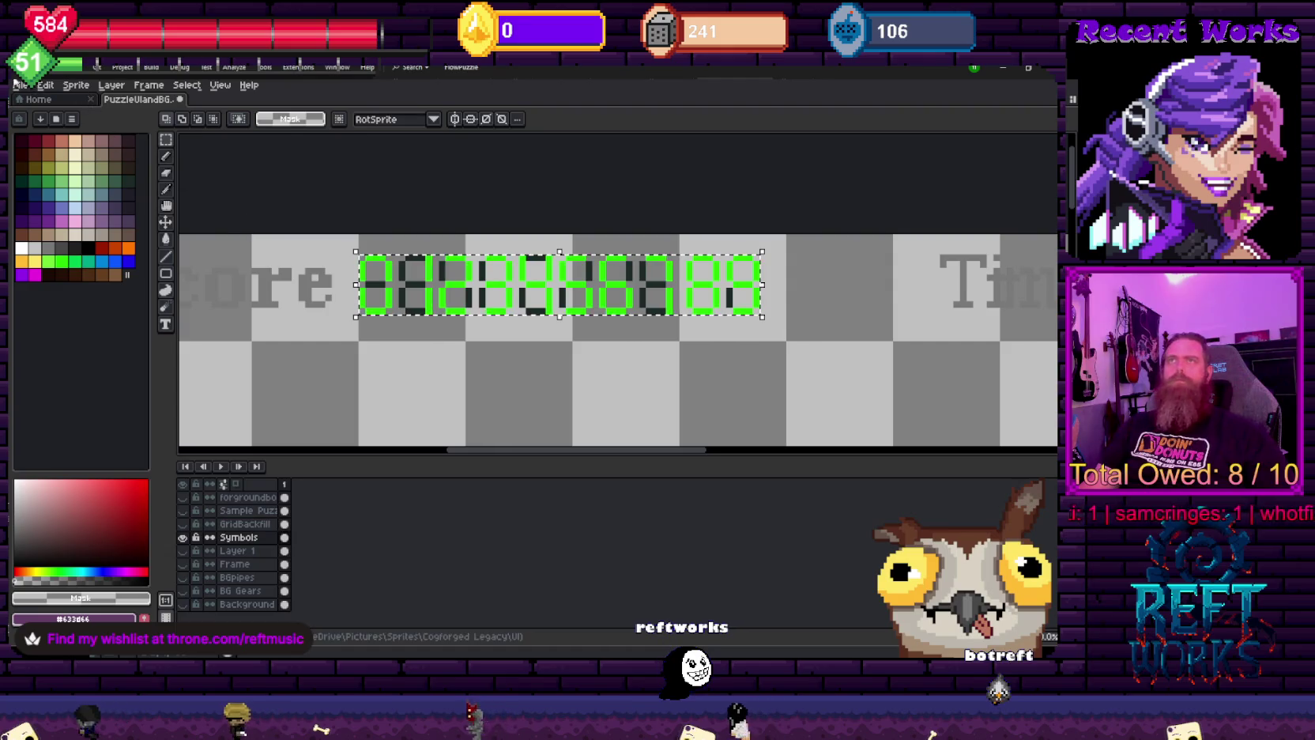
left_click(19, 84)
- Clear the output file name in the selection's export settings, close them, and set white as secondary colour
mouse_move(68, 201)
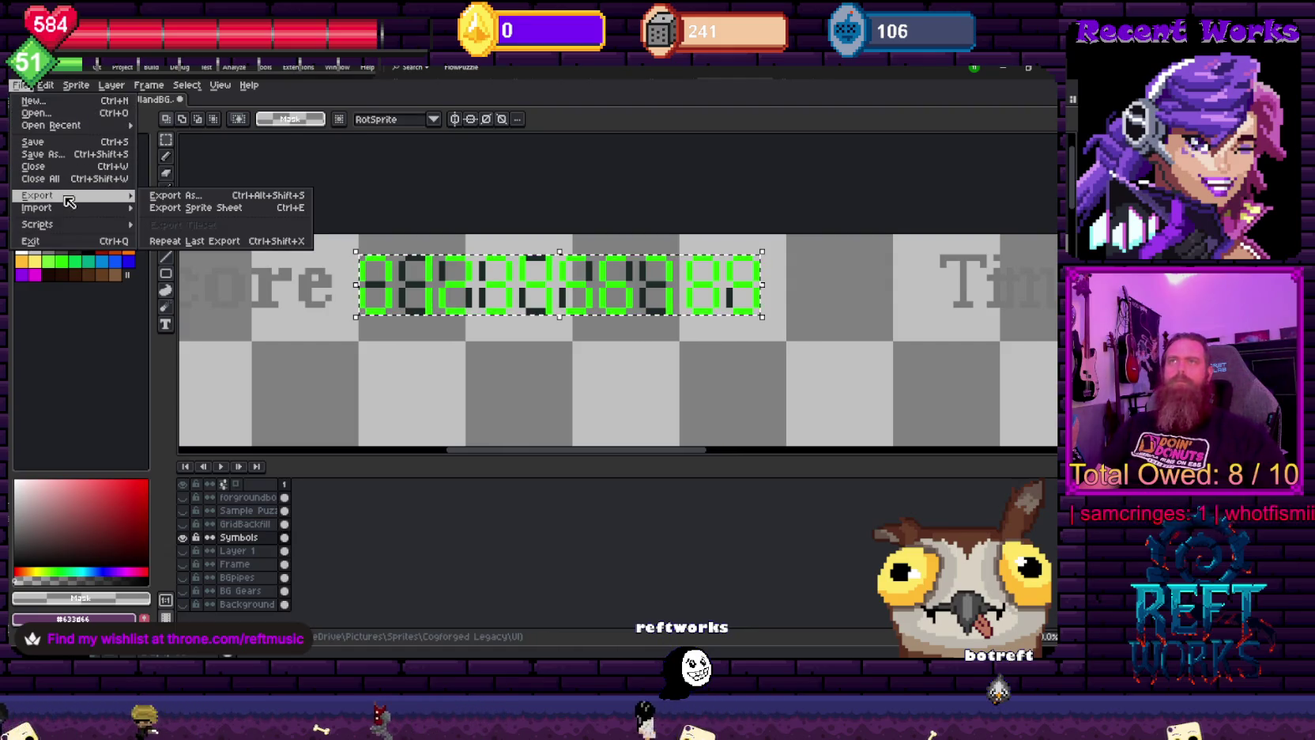
left_click(174, 198)
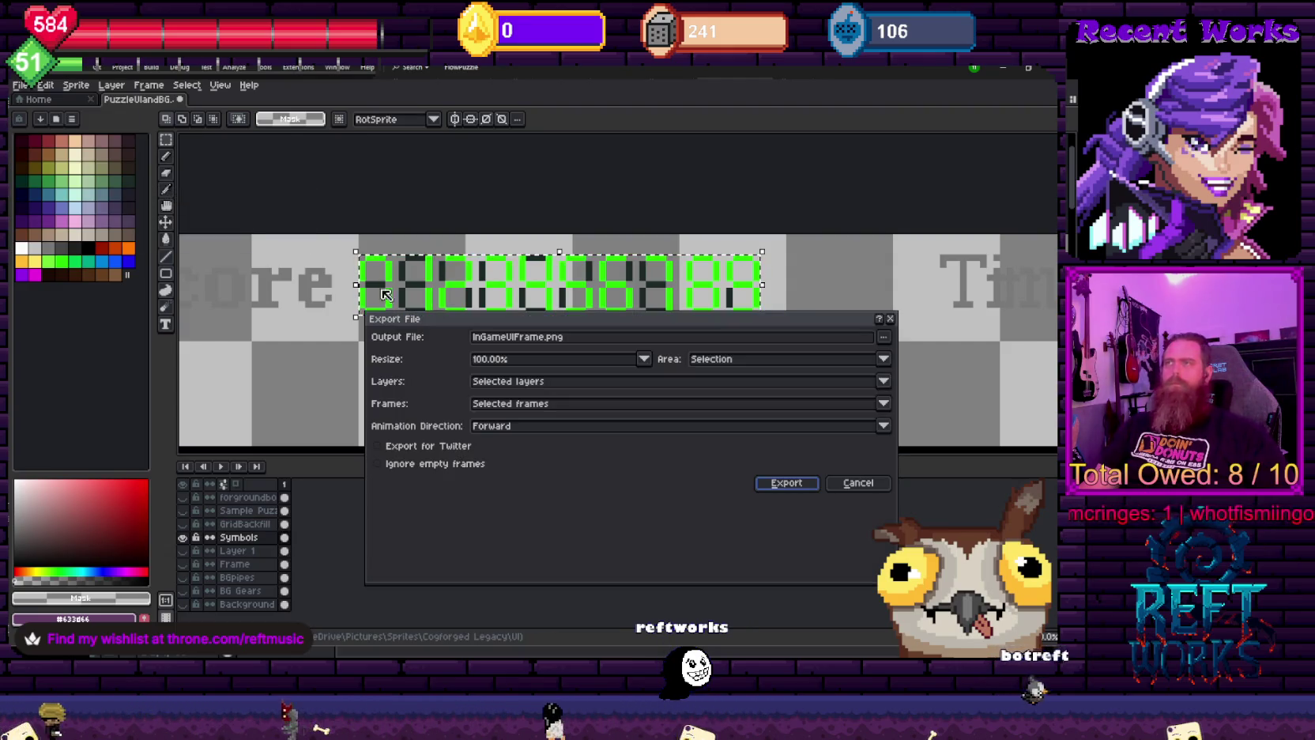
double_click(540, 337)
key("BackSpace")
type("RetroDigits")
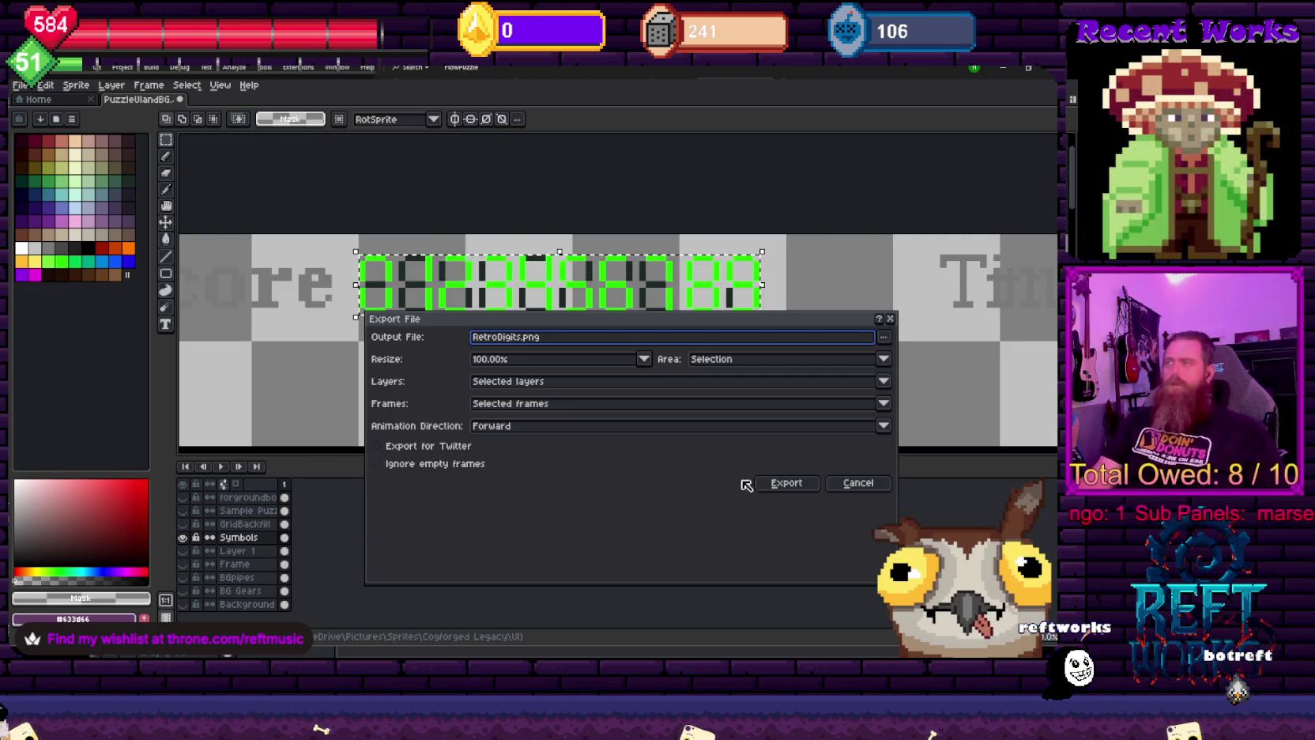
left_click(857, 483)
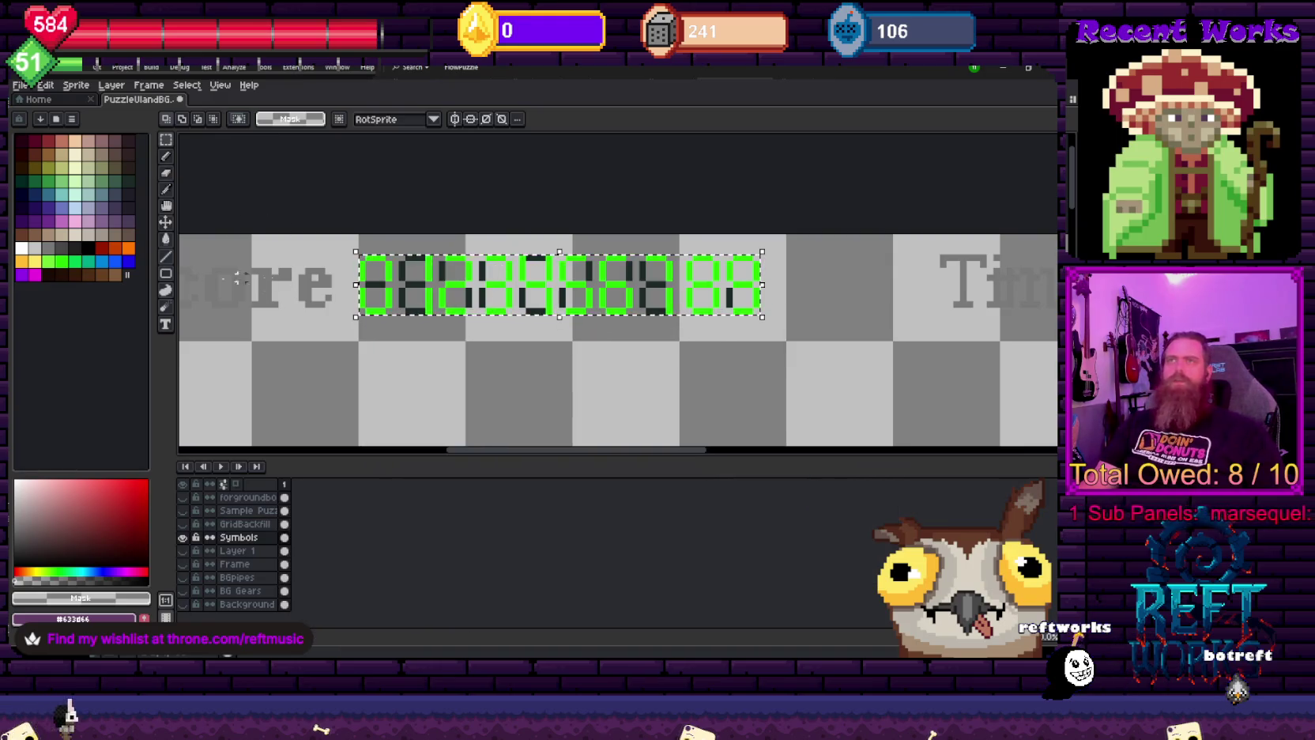
right_click(25, 248)
- Fill the selected 0–9 digits white with the Paint Bucket, then zoom in on the strip
key("g")
scroll(318, 187, "up", 1)
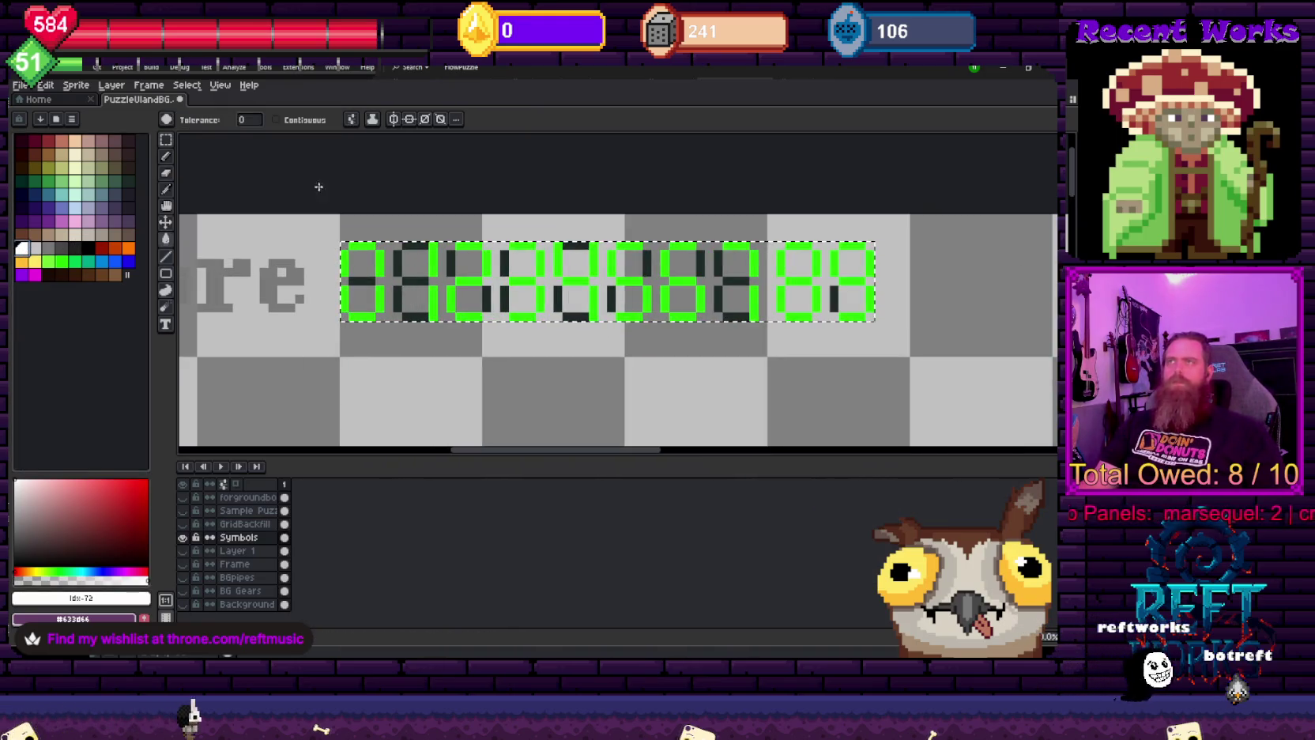
right_click(382, 262)
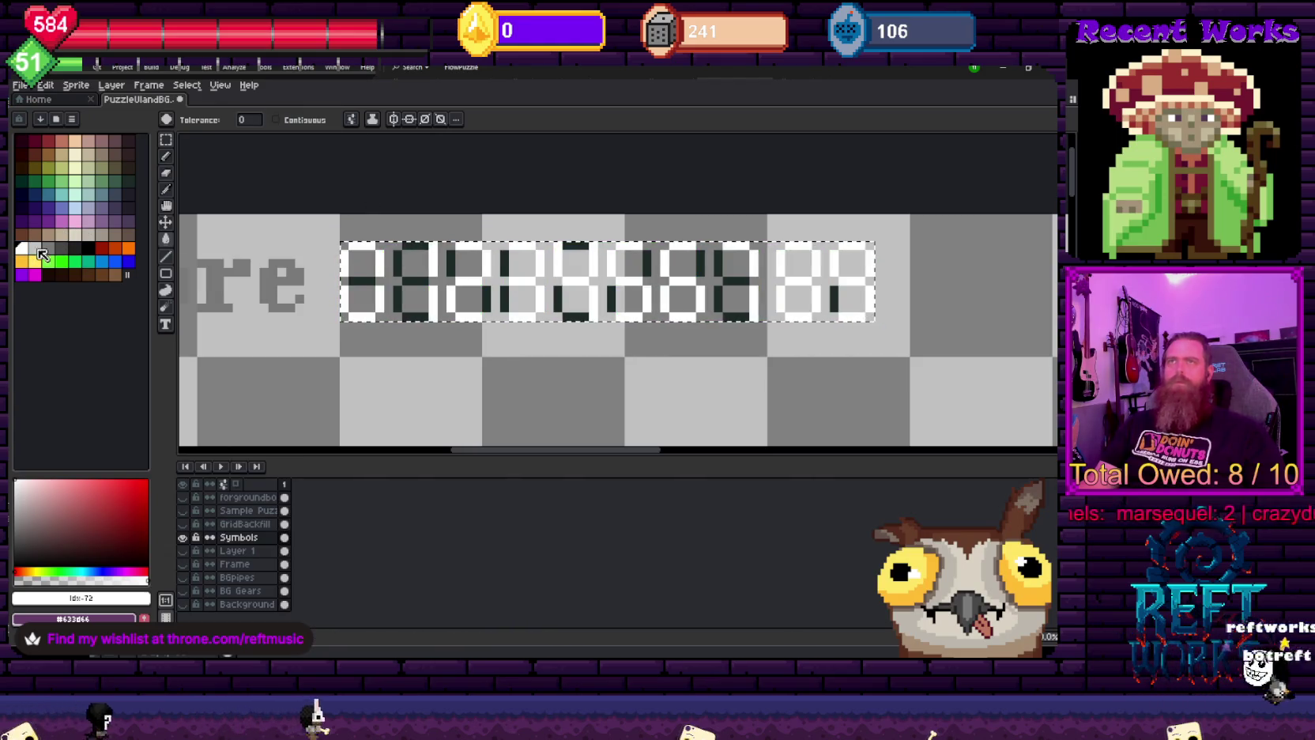
left_click(48, 248)
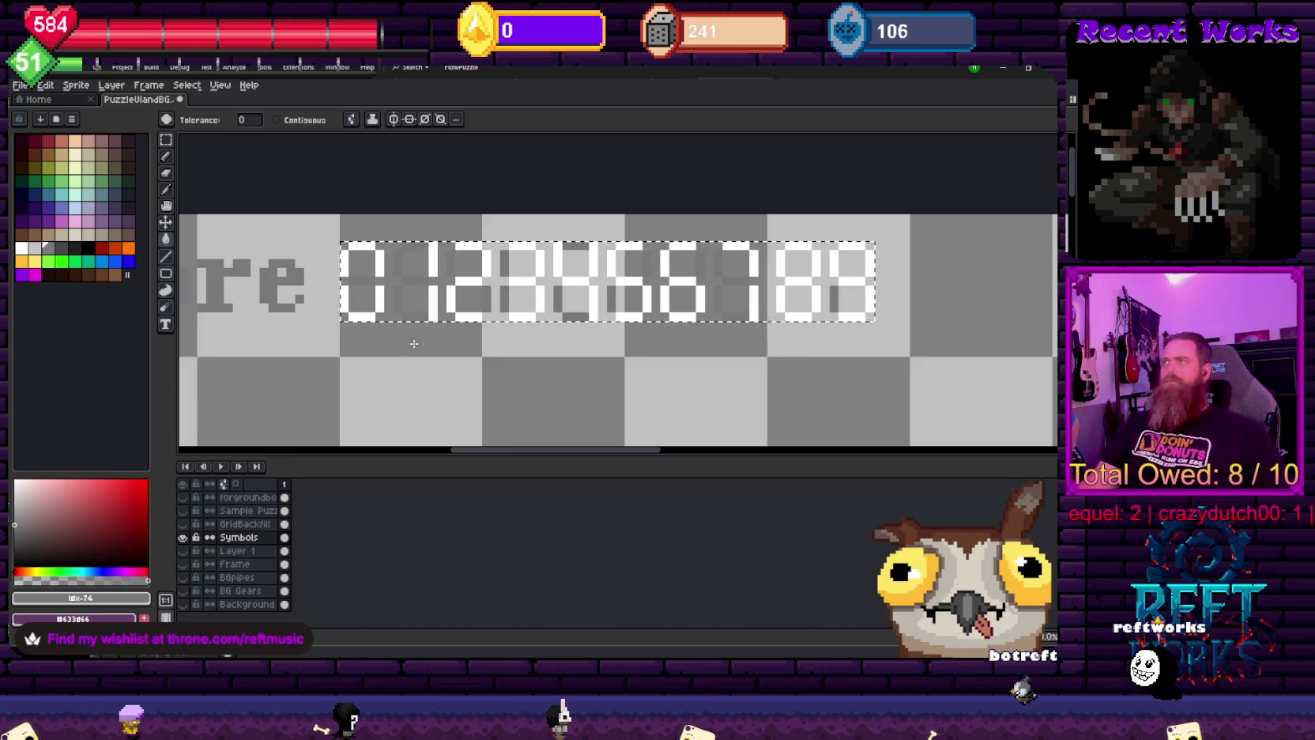
left_click(61, 248)
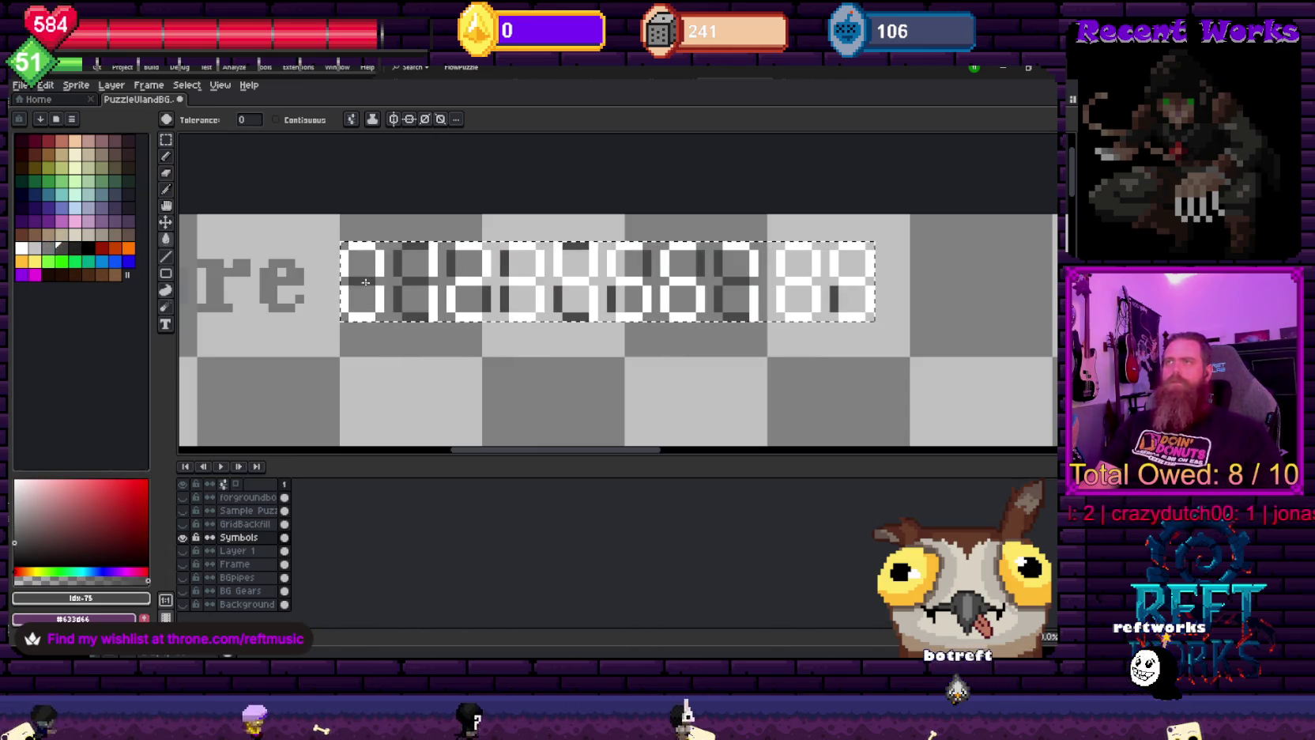
scroll(474, 347, "down", 4)
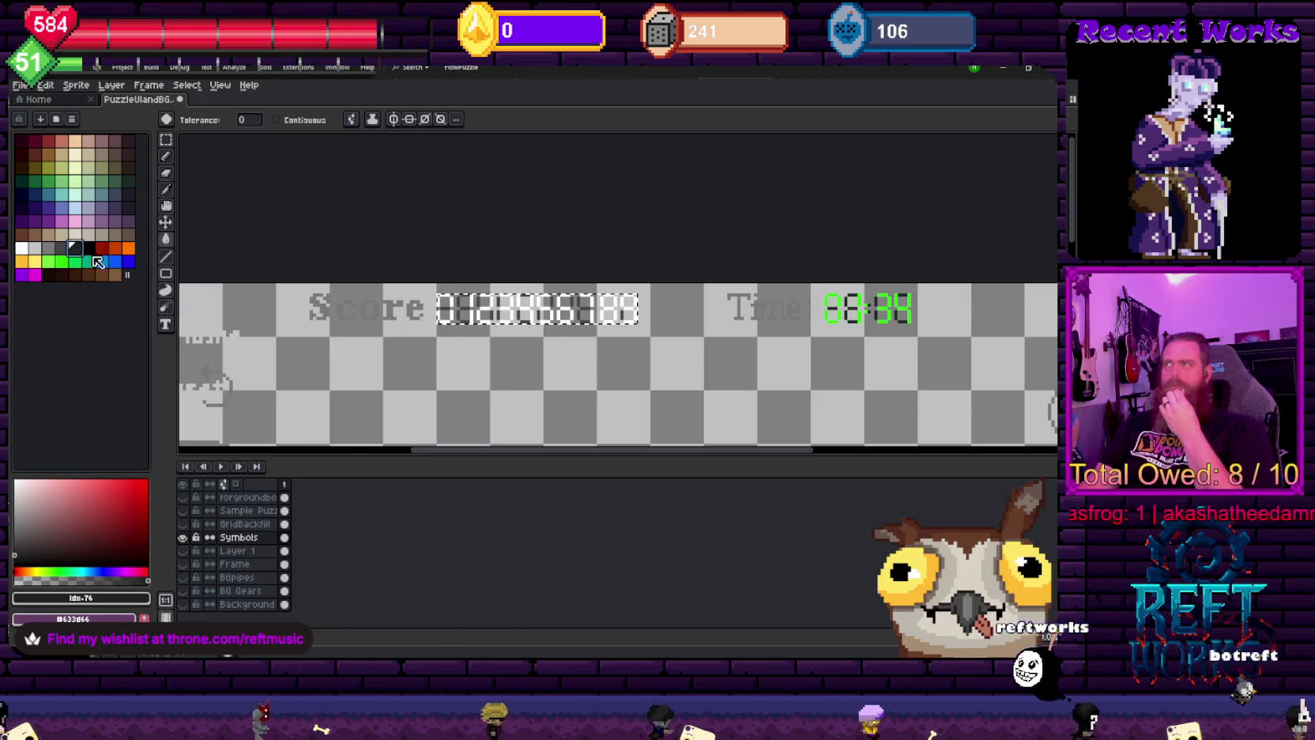
scroll(456, 274, "up", 2)
scroll(628, 308, "down", 3)
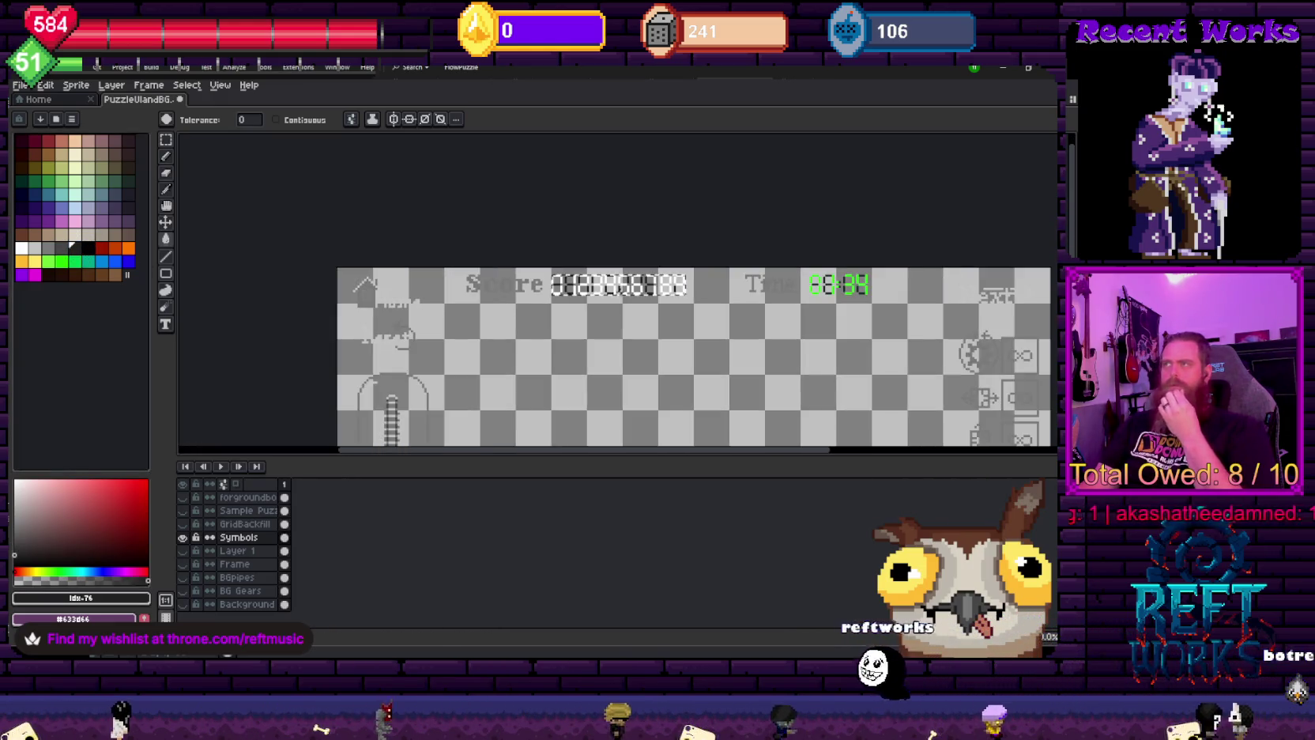
scroll(629, 309, "up", 1)
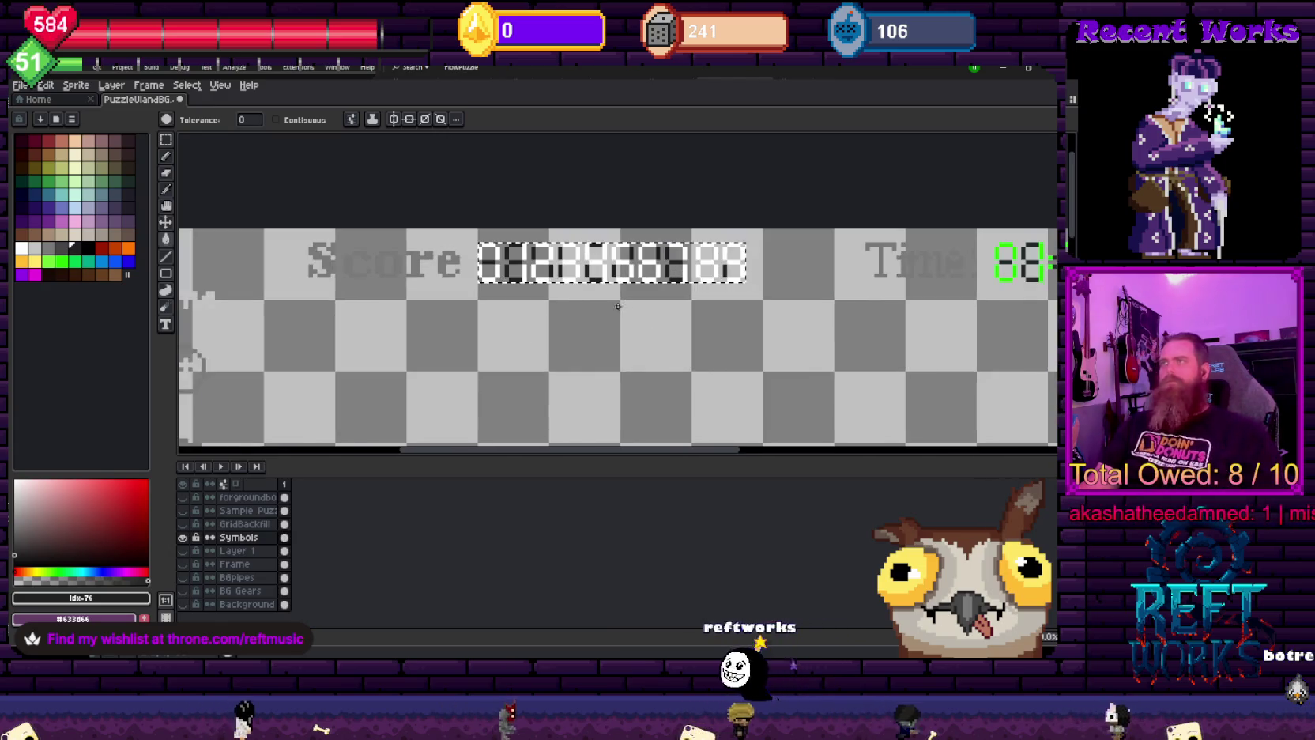
key("plus")
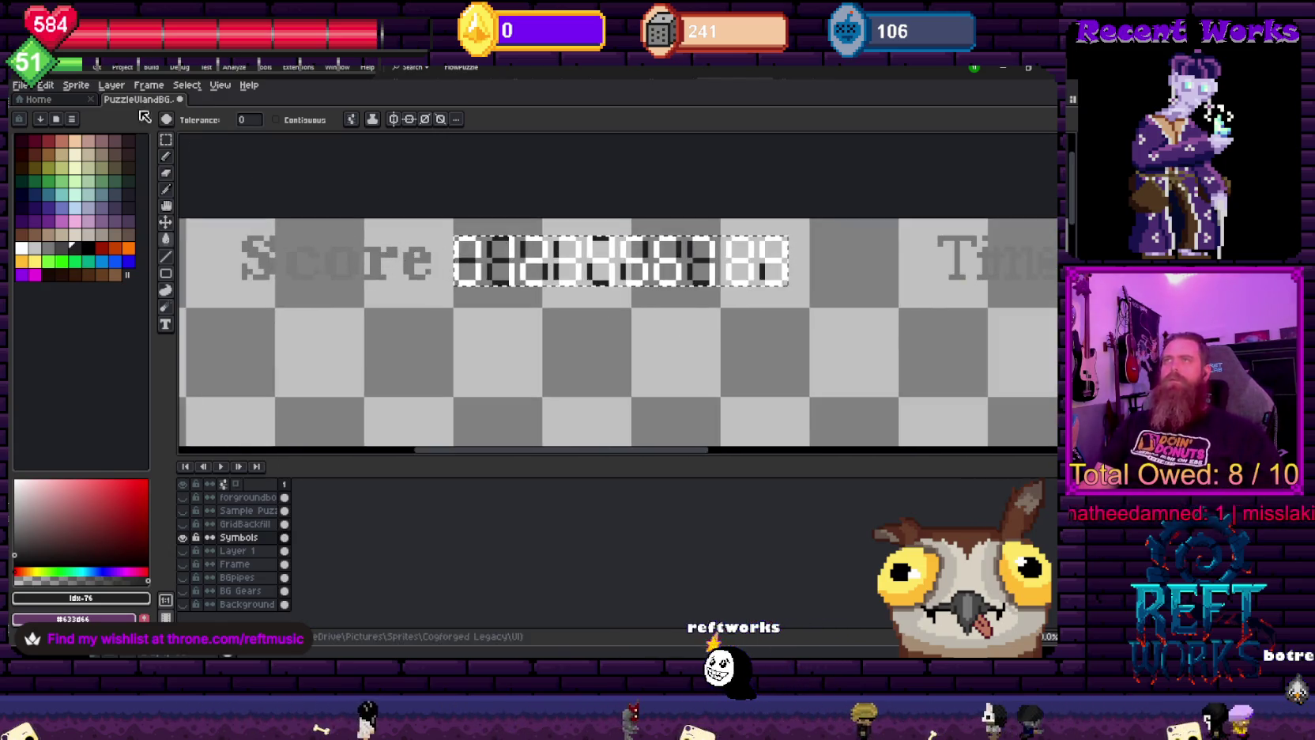
- Export the white 0–9 digit strip as RetroDigits.png without layers, then return to Unity's project folders
left_click(20, 84)
mouse_move(71, 197)
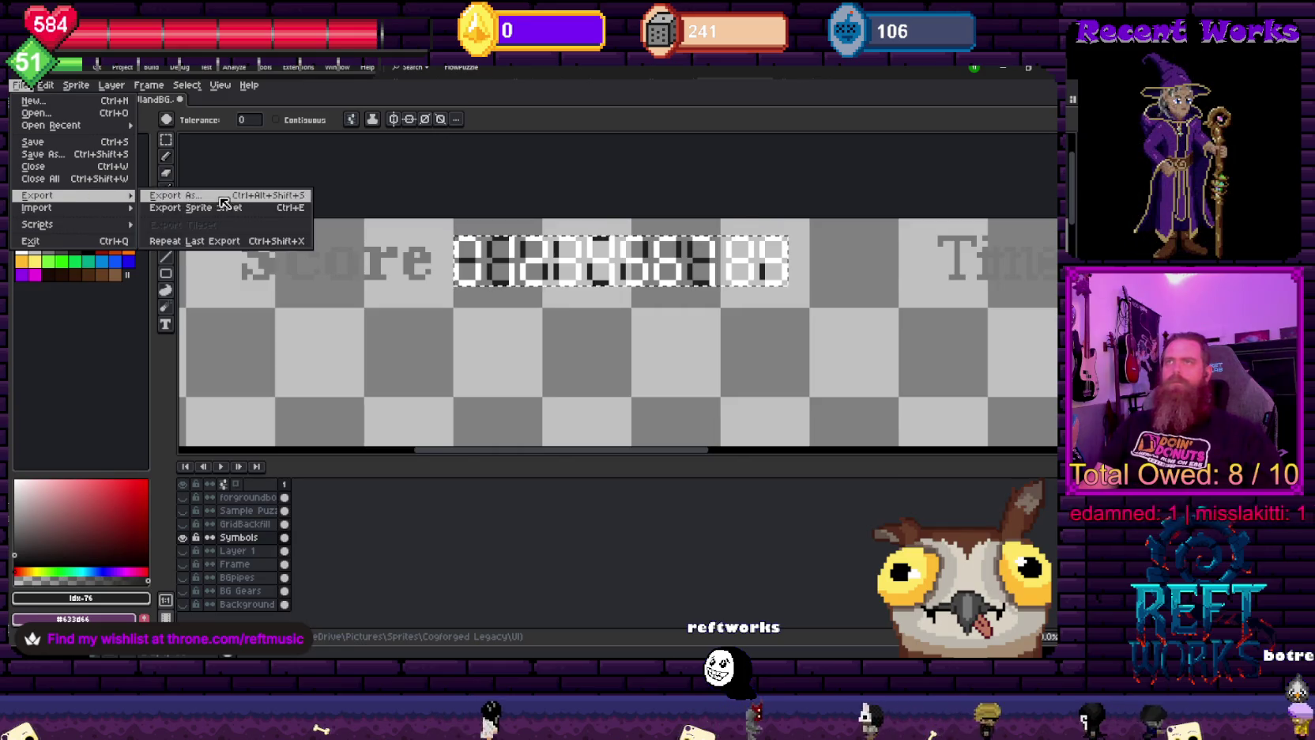
left_click(197, 190)
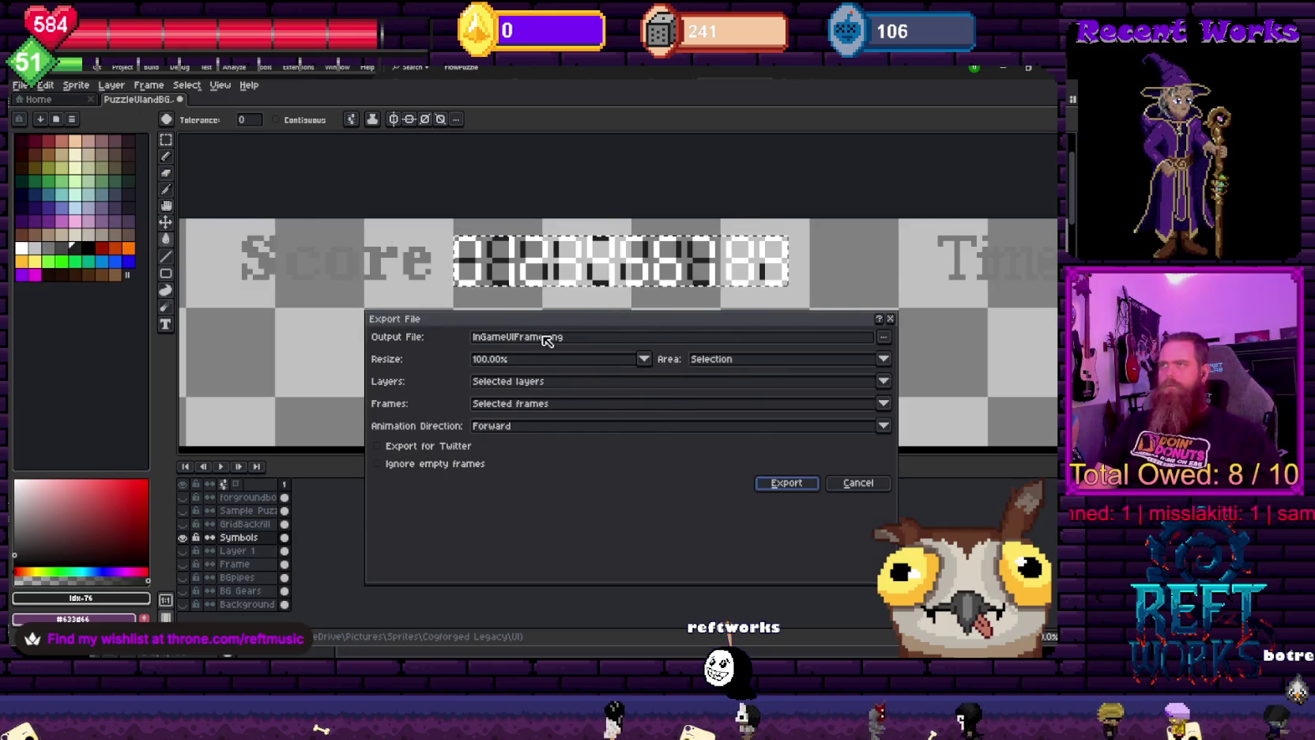
left_click_drag(542, 336, 364, 317)
type("roDigits")
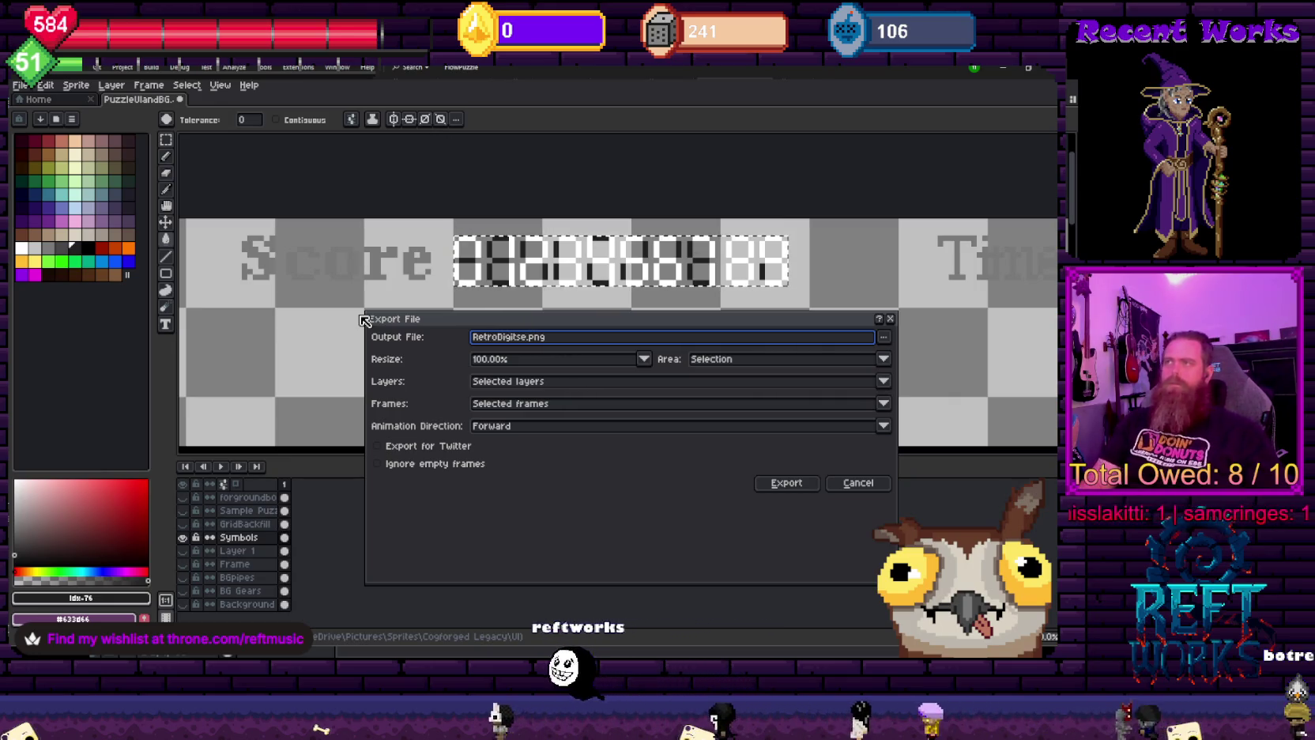
key("Delete")
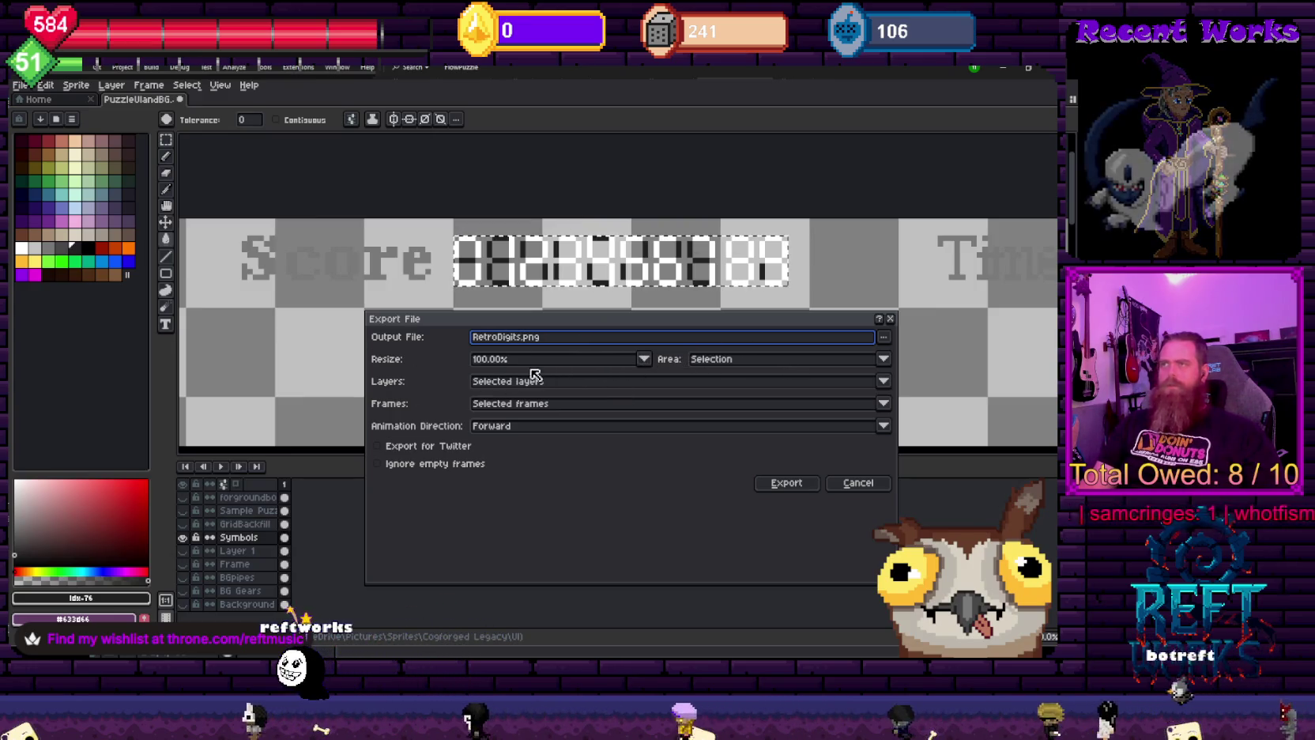
left_click(785, 482)
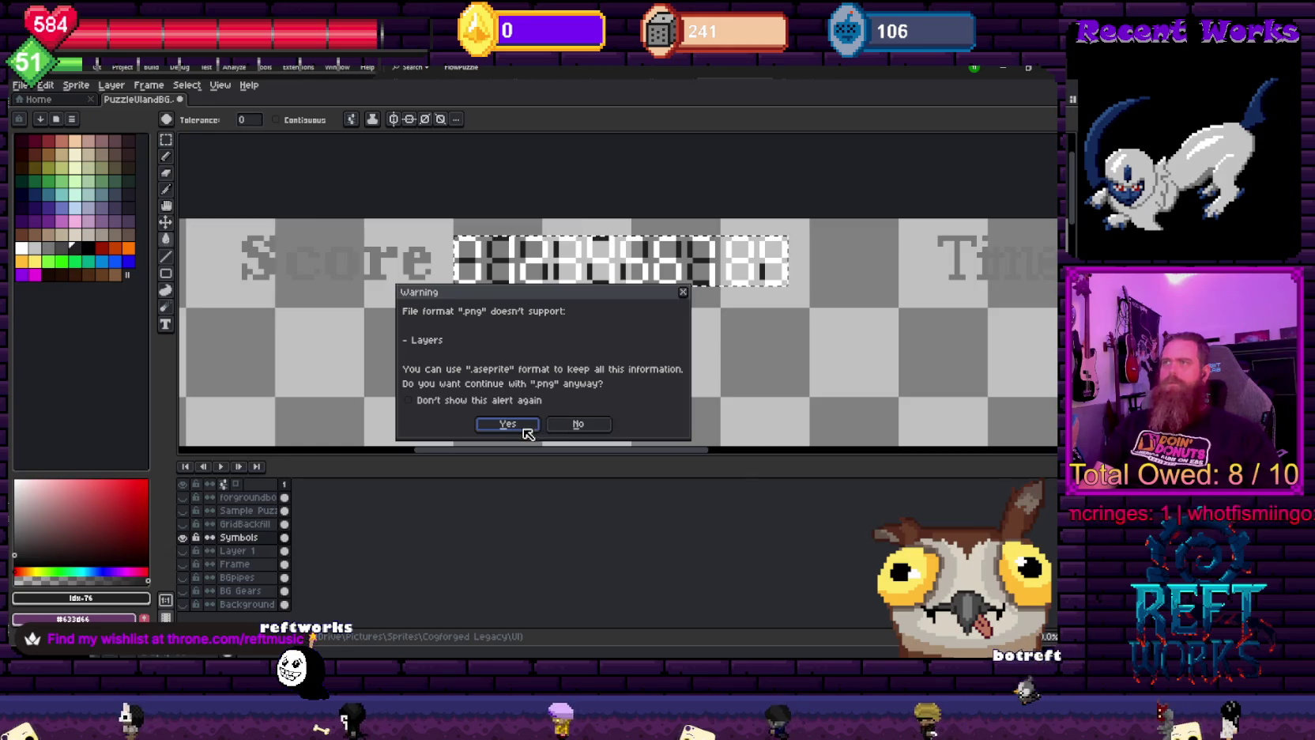
left_click(507, 424)
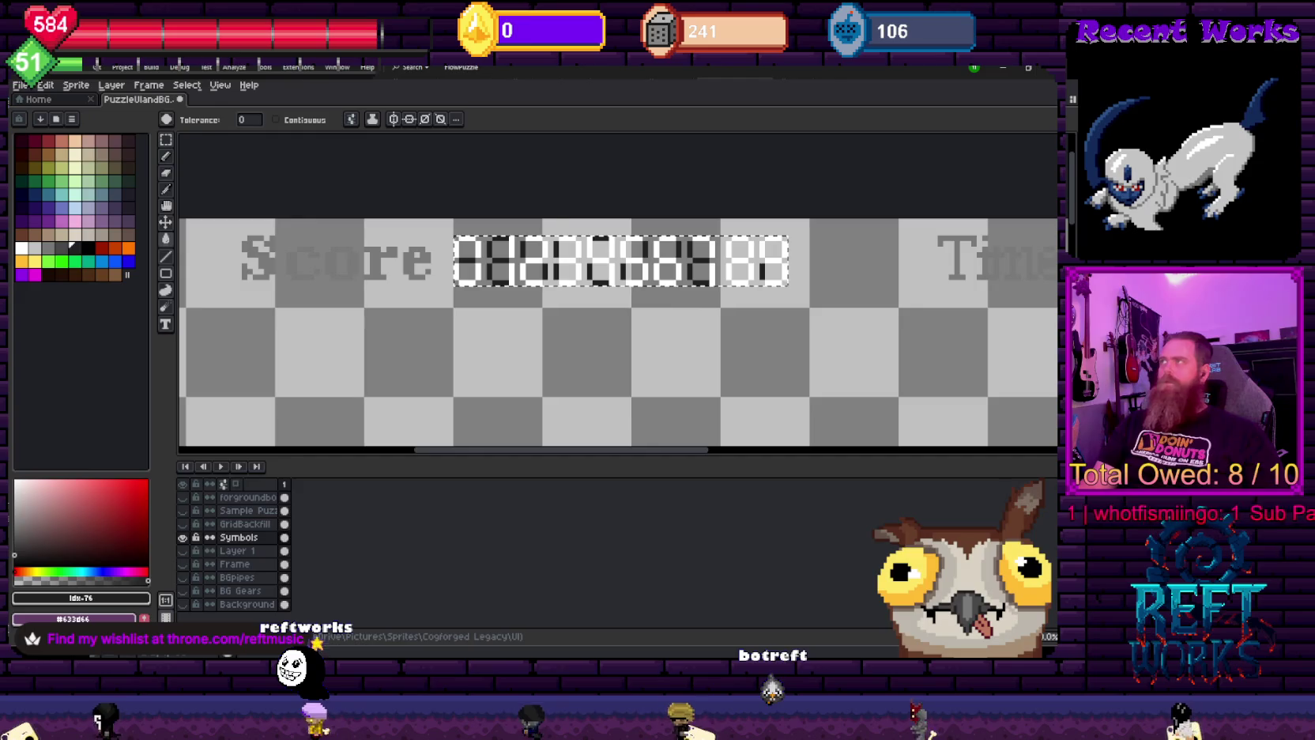
key("alt+Tab")
left_click(234, 494)
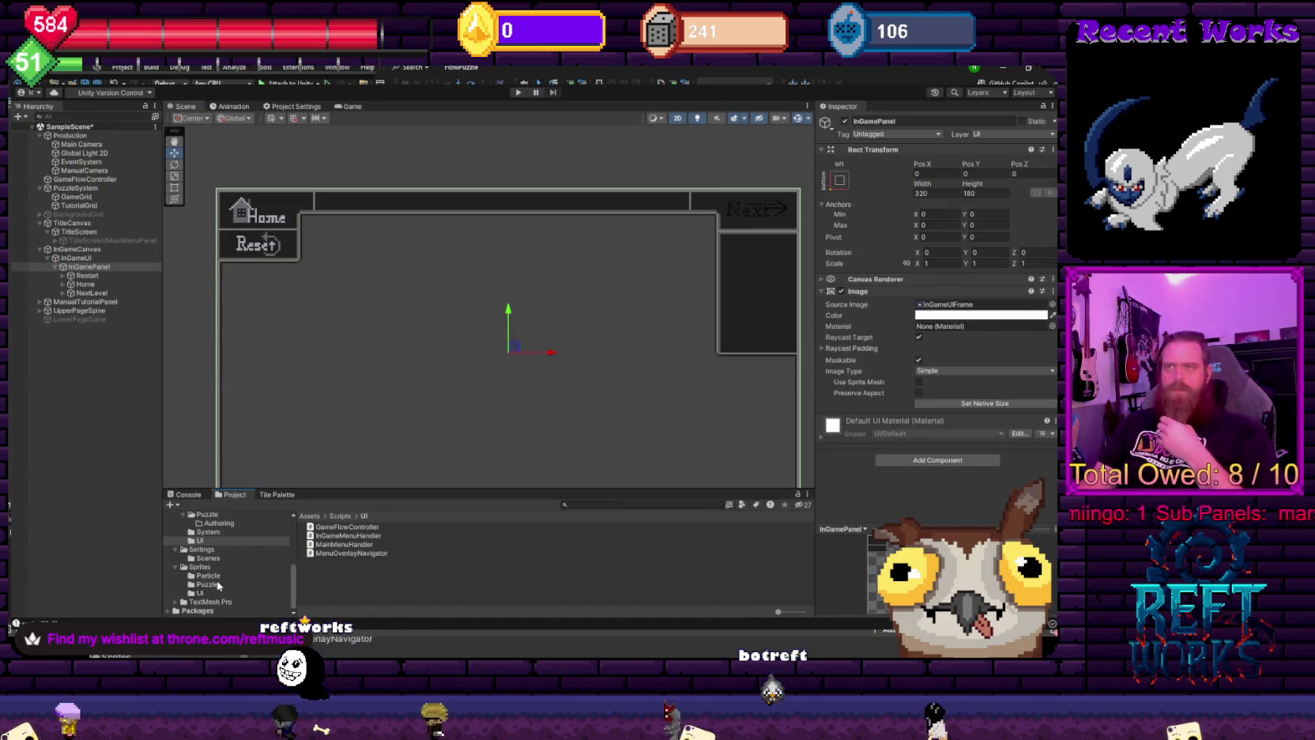
- Create a new Text folder inside Assets/Sprites/UI and open it to find RetroDigits
left_click(200, 567)
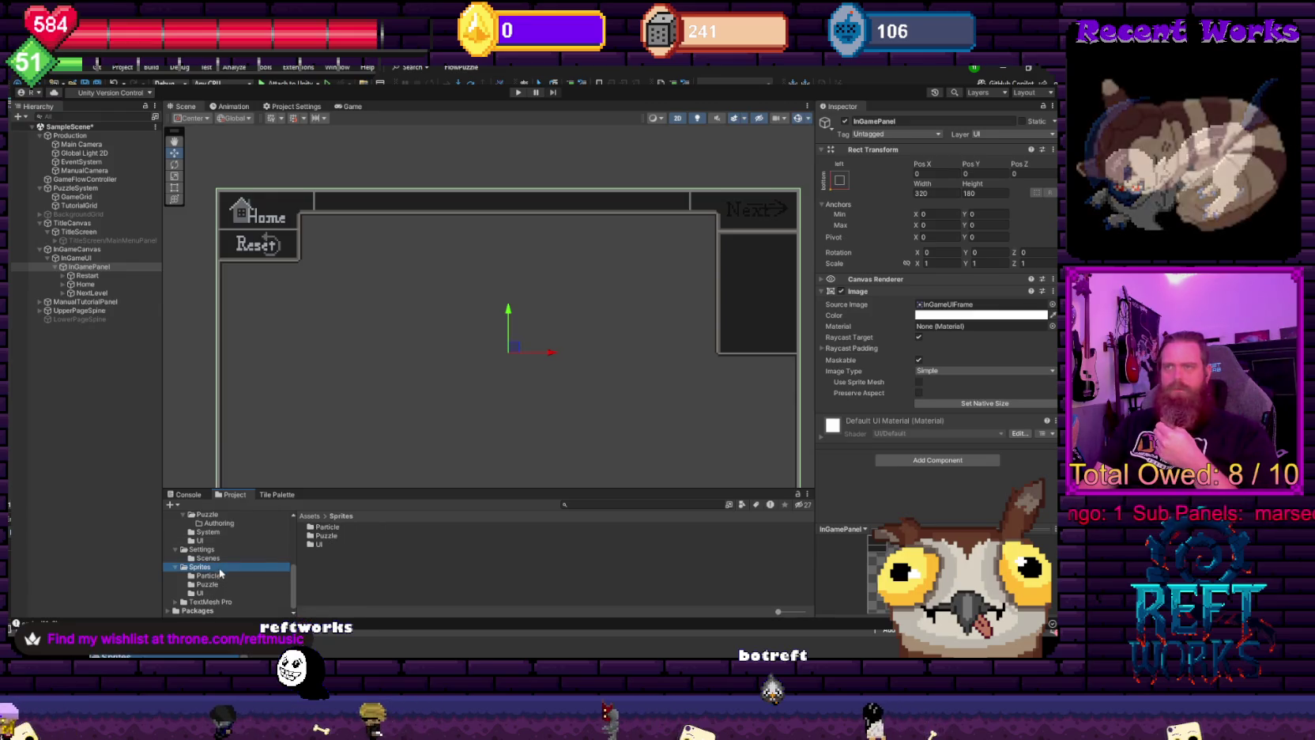
right_click(341, 552)
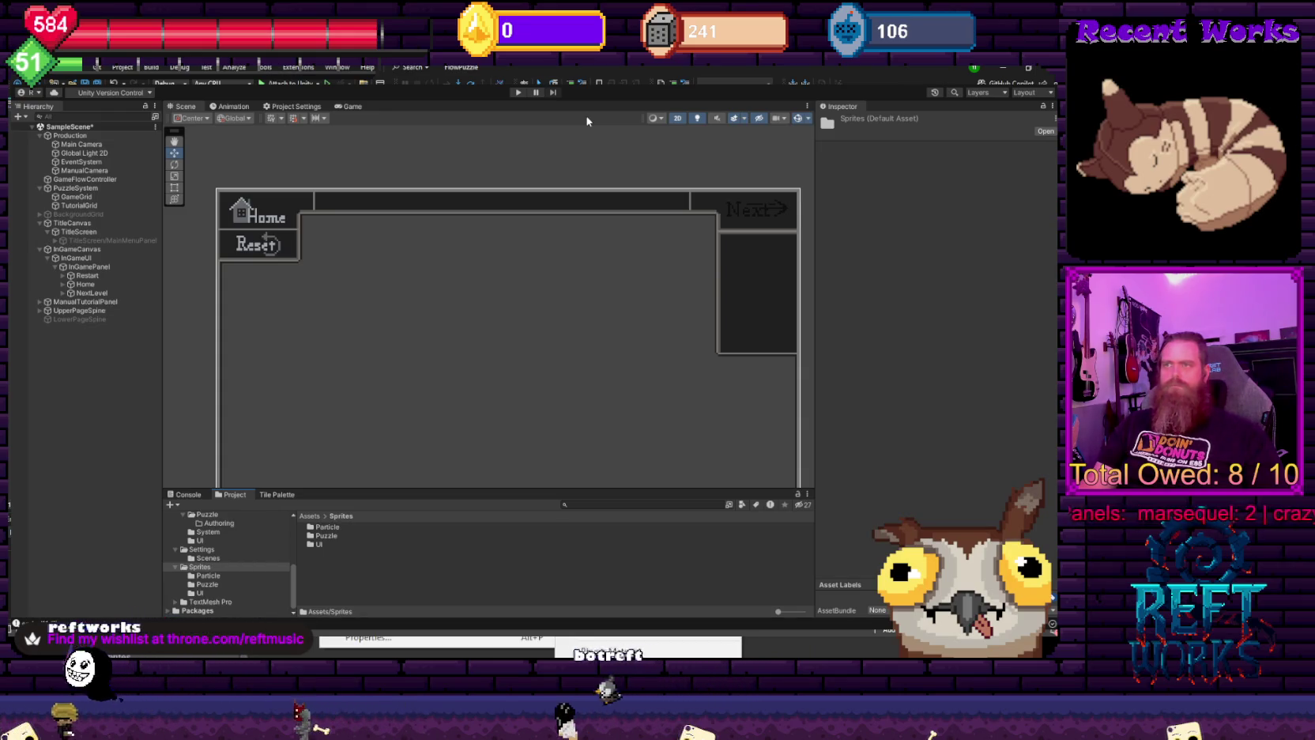
left_click(311, 544)
double_click(310, 544)
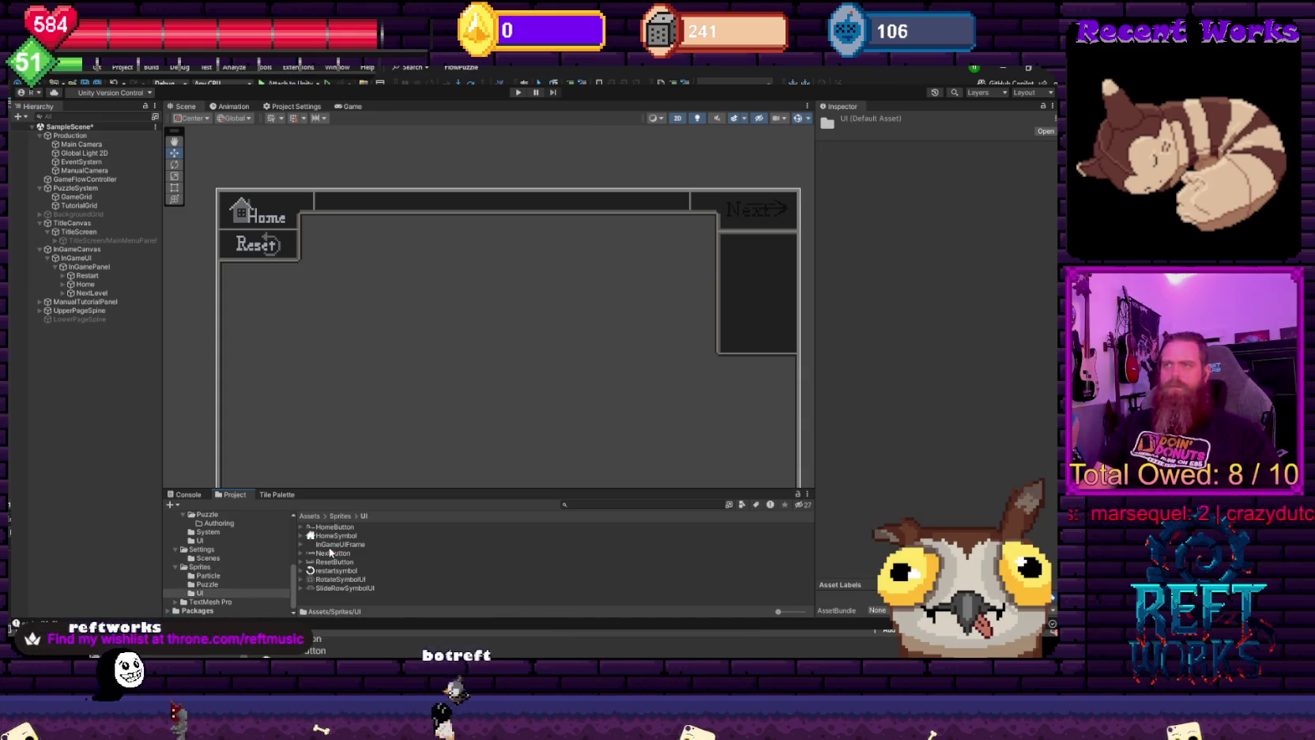
left_click(329, 545)
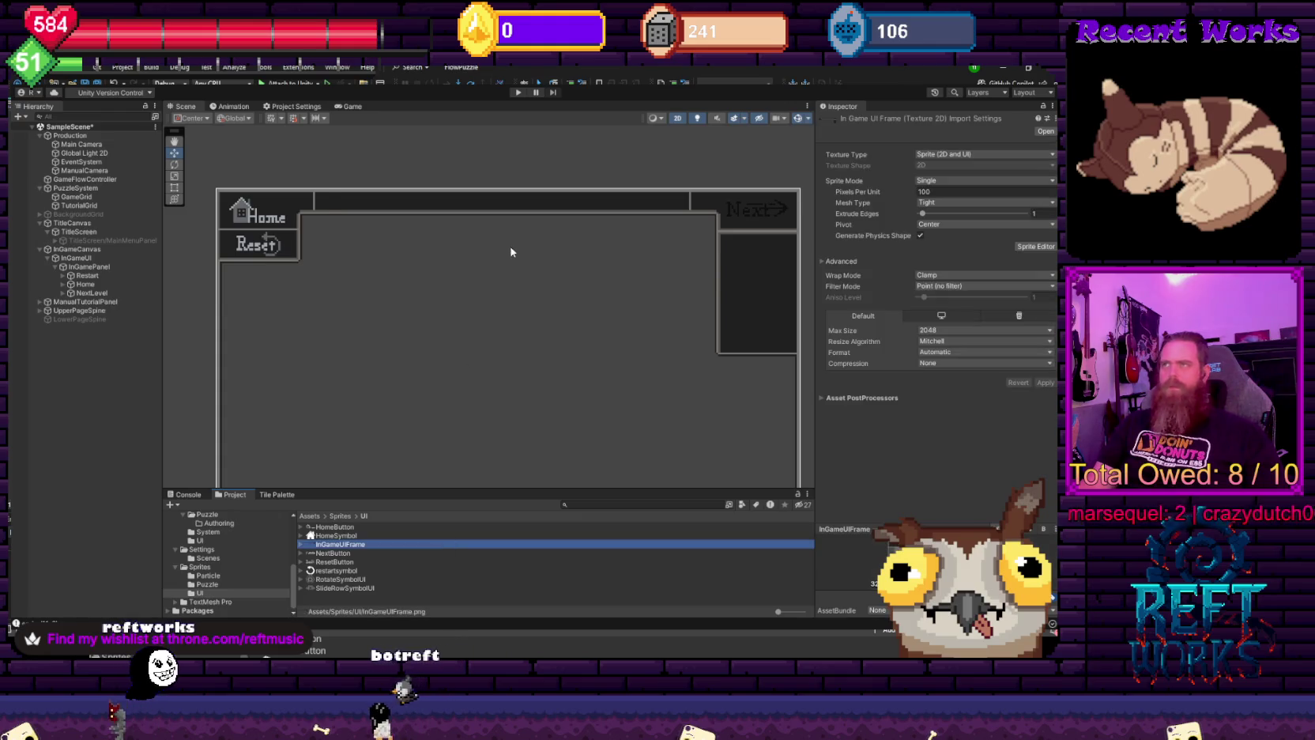
left_click(636, 117)
type("Text")
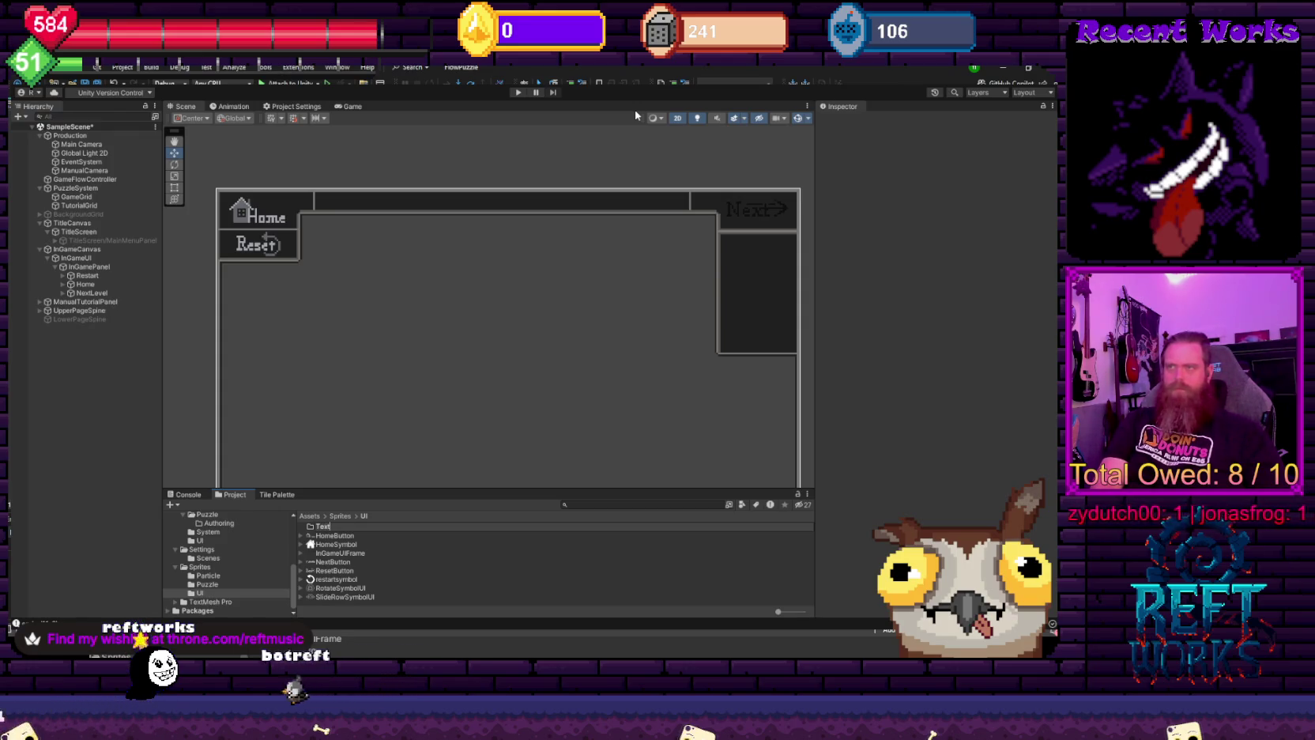
key("Return")
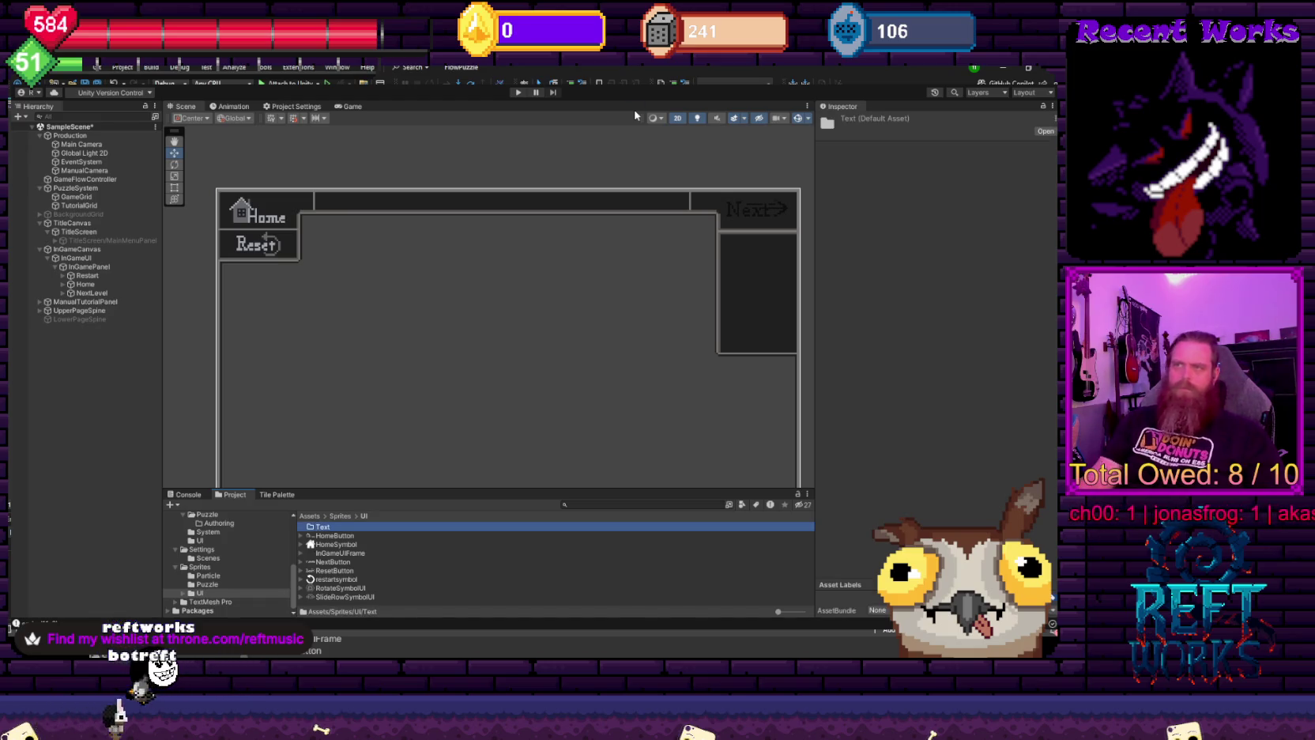
double_click(329, 527)
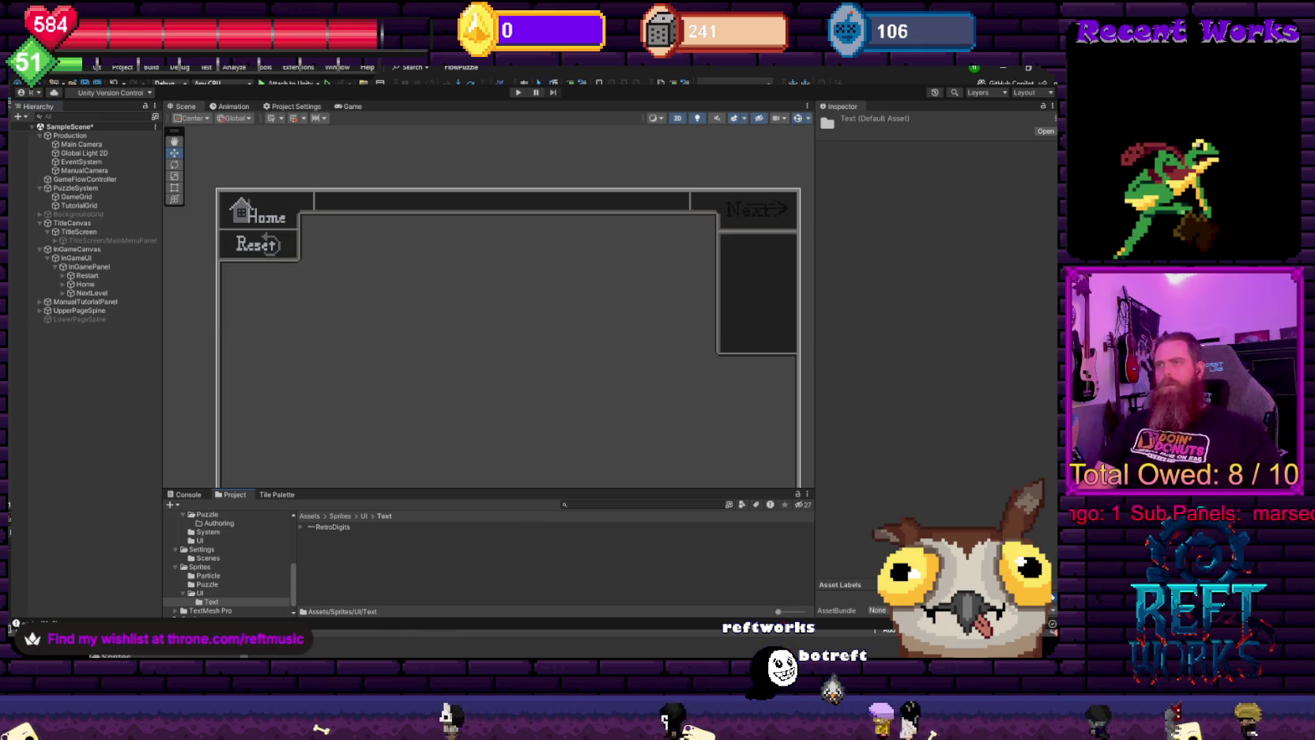
- Give RetroDigits no compression and Point (no filter) filtering, apply, then set Sprite Mode to Multiple
key("Down")
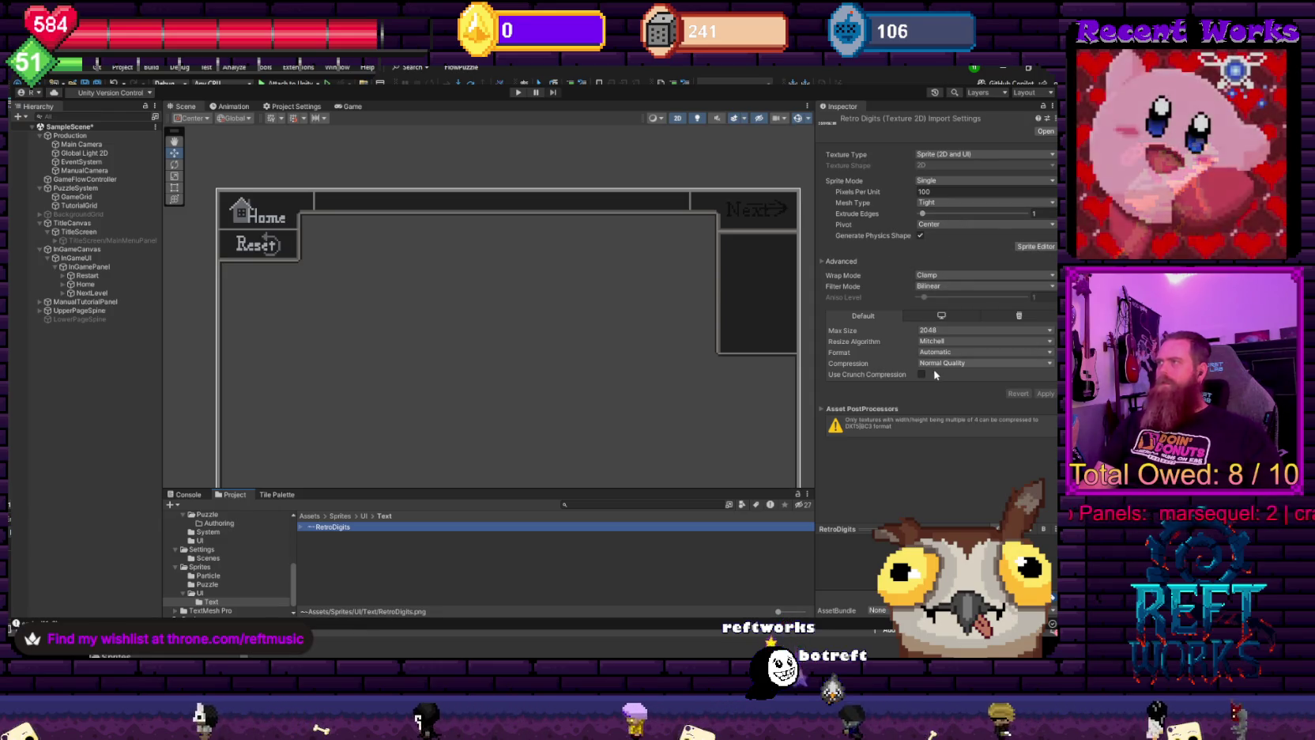
left_click(984, 363)
left_click(984, 375)
left_click(984, 286)
left_click(948, 297)
left_click(1044, 382)
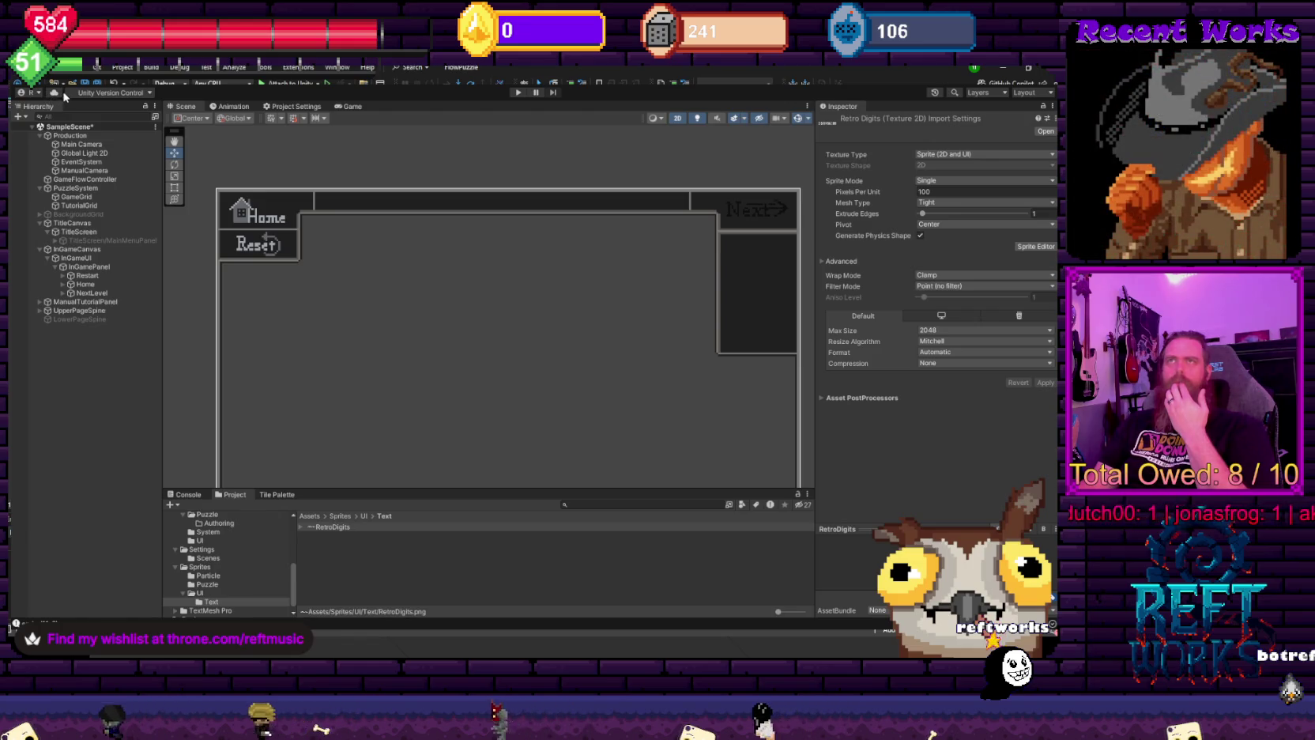
left_click(943, 203)
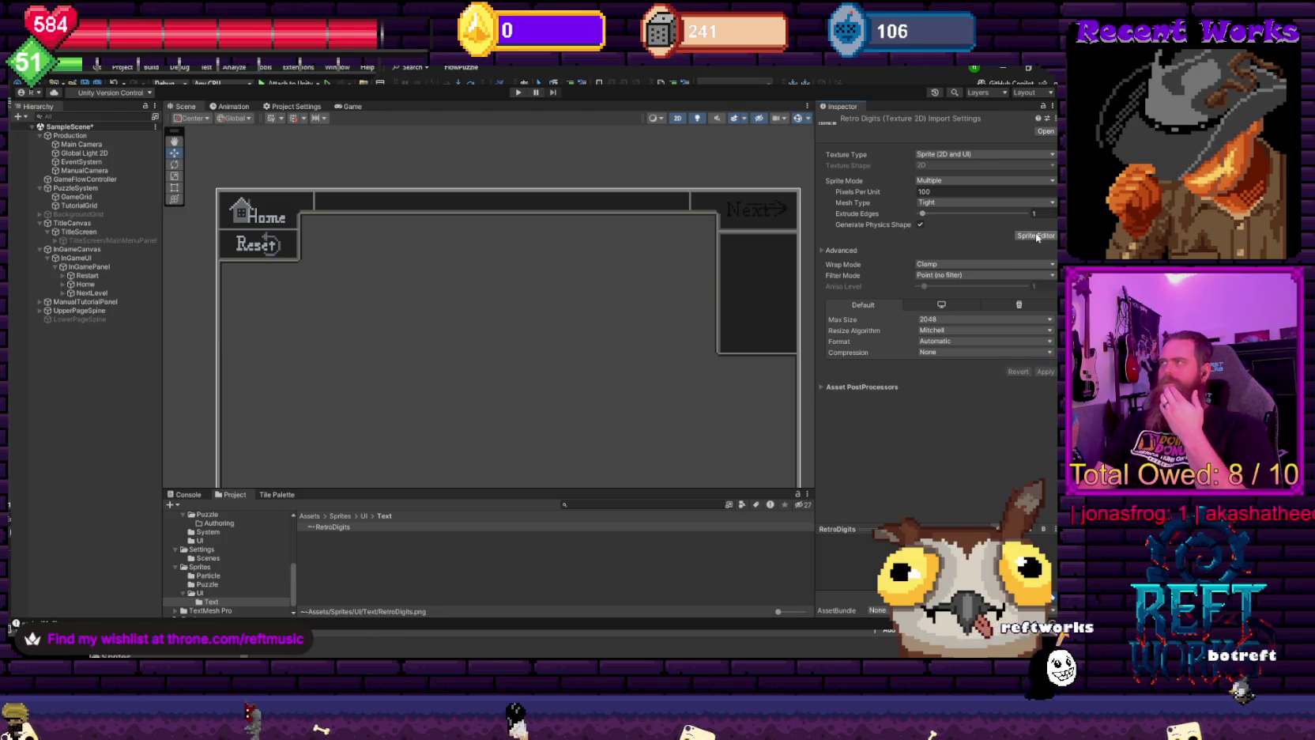